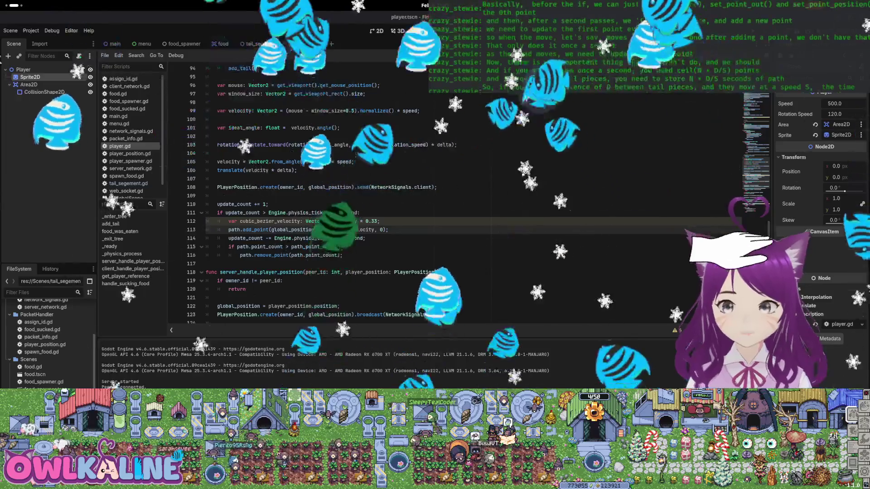
# - Start path.set_point_in(0, …) and set_point_out(0, …) calls on new lines after update_count += 1
pyautogui.click(318, 198)
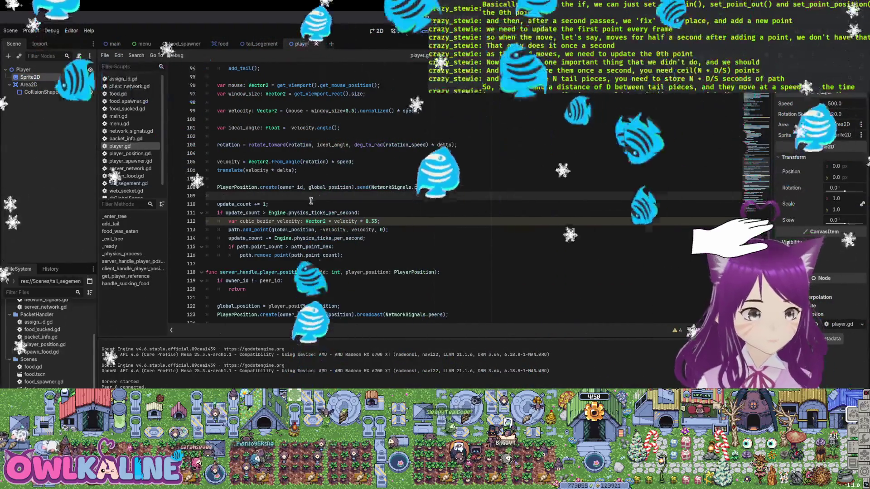
pyautogui.click(311, 203)
pyautogui.press('Return')
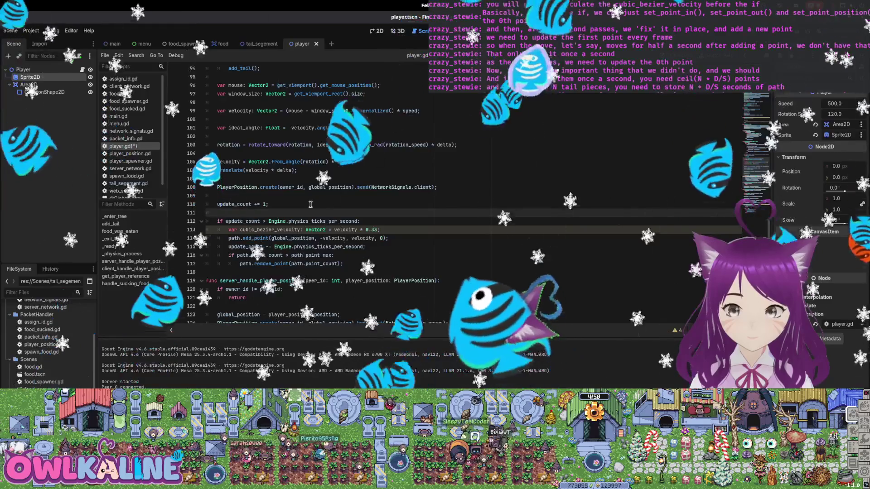
pyautogui.write('path.')
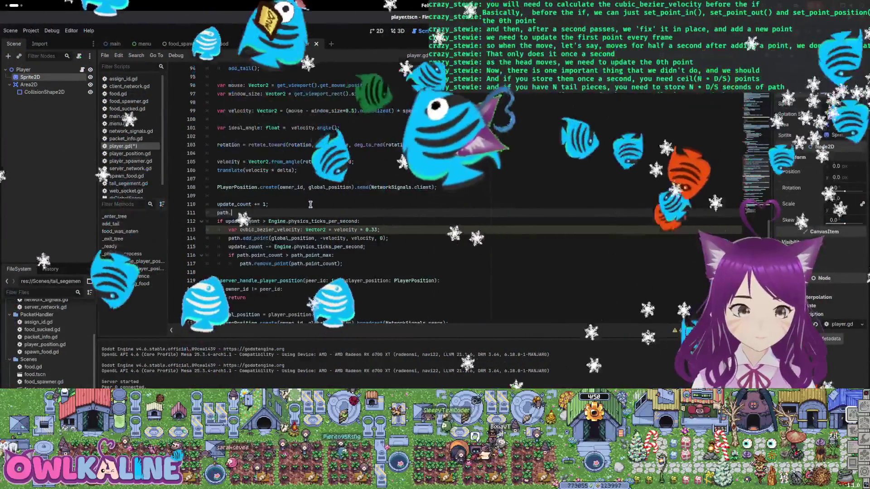
pyautogui.write('set_point_in(0,')
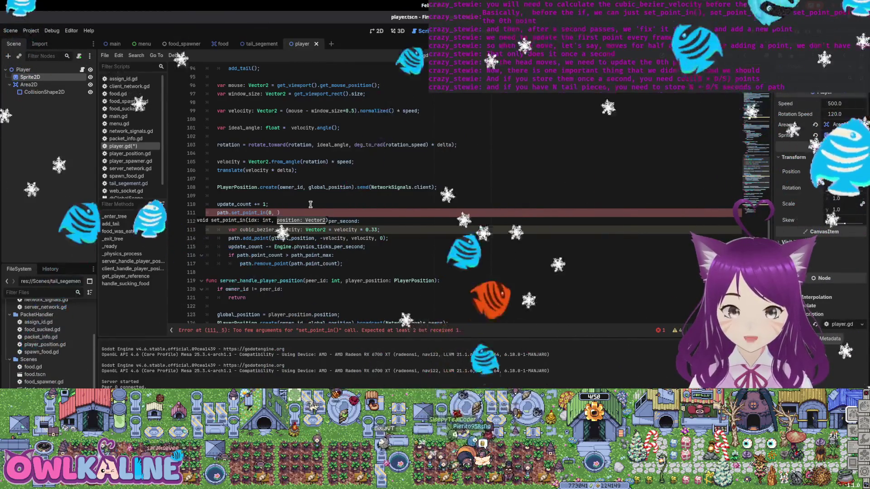
pyautogui.write('_position)')
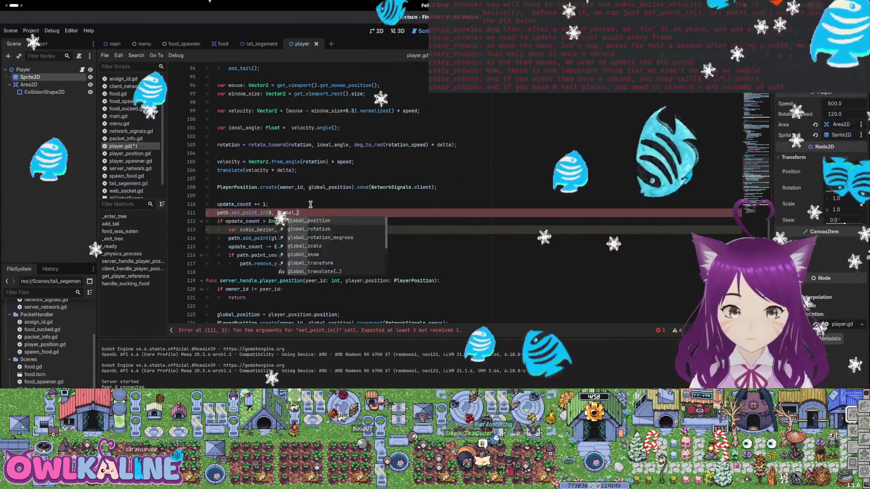
pyautogui.write(';')
pyautogui.press('Return')
pyautogui.write('path.')
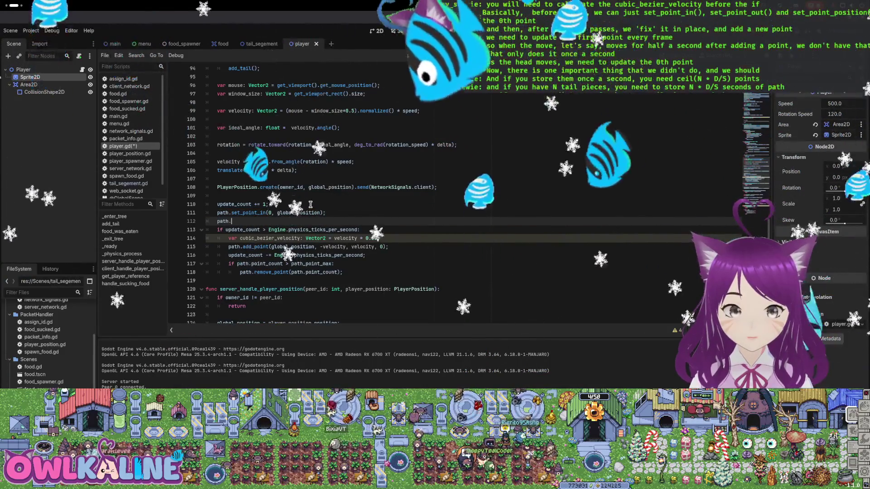
pyautogui.write('set_point_out(')
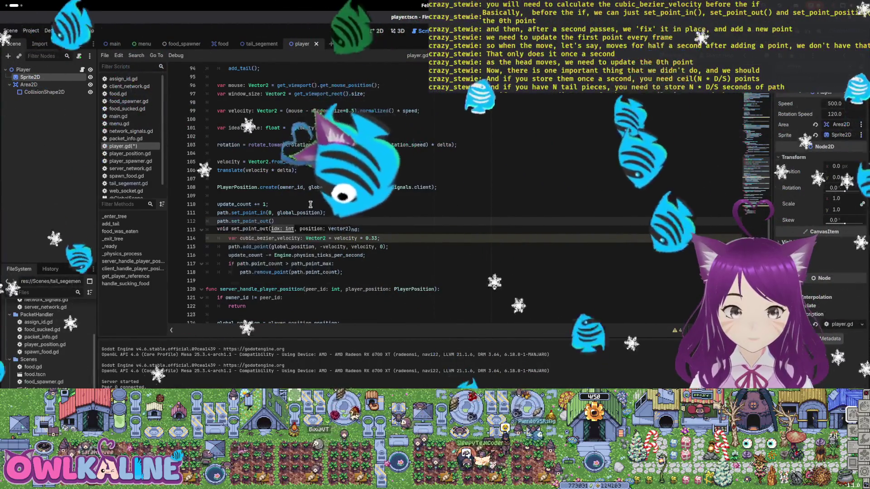
pyautogui.write('0')
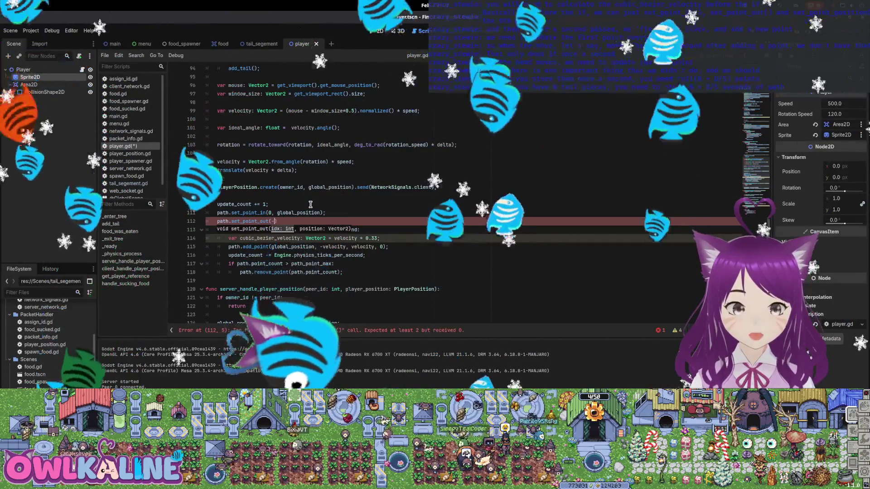
pyautogui.write(',')
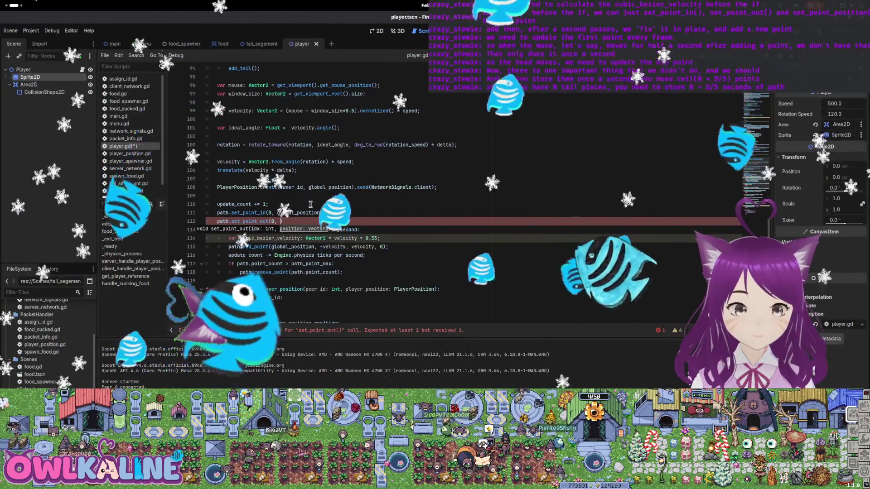
# - Move the cubic_bezier_velocity declaration above set_point_in and trim the placeholder argument
pyautogui.press('Down')
pyautogui.press('Down')
pyautogui.hotkey('shift', 'End')
pyautogui.press('BackSpace')
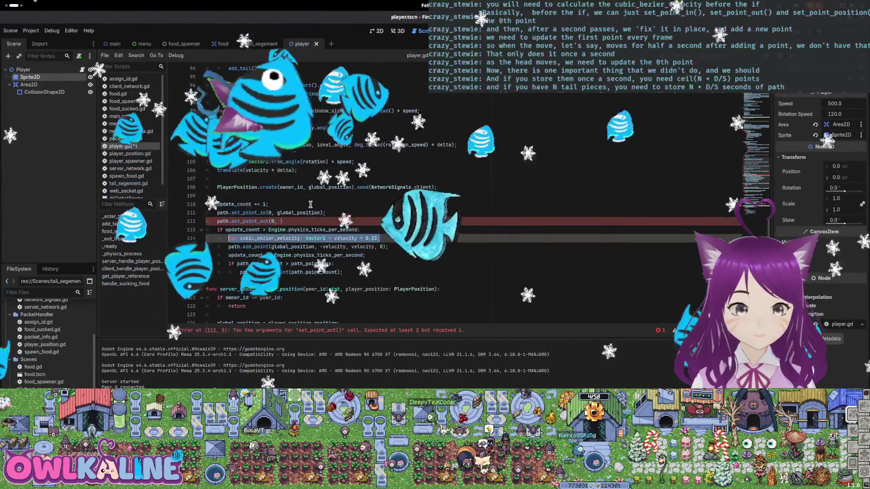
pyautogui.press('Up')
pyautogui.press('Up')
pyautogui.press('Up')
pyautogui.press('End')
pyautogui.hotkey('ctrl', 'v')
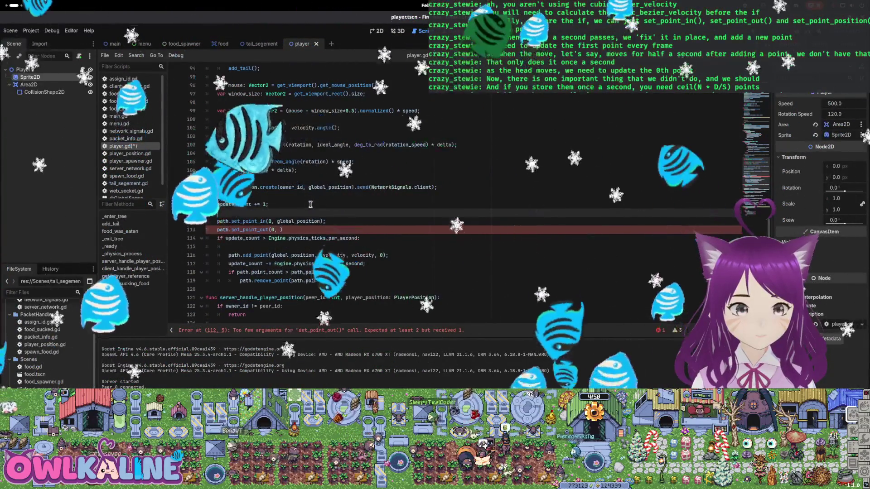
pyautogui.press('Left')
pyautogui.press('Left')
pyautogui.press('BackSpace')
pyautogui.press('BackSpace')
pyautogui.press('BackSpace')
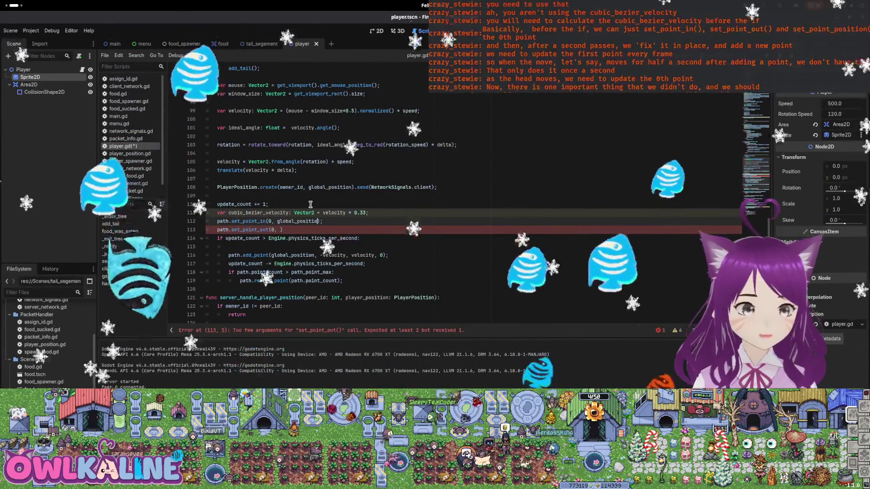
pyautogui.press('BackSpace')
pyautogui.press('BackSpace')
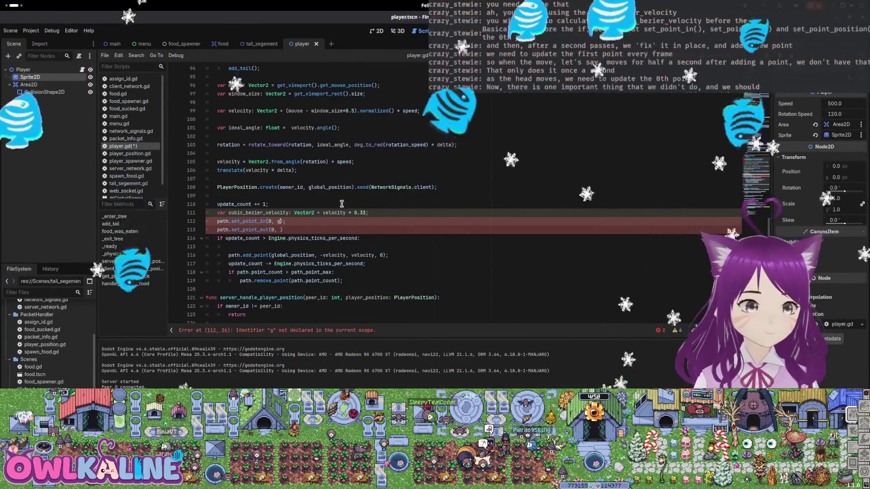
# - Use cubic_bezier_velocity as the handle arguments in add_point and set_point_in
pyautogui.doubleClick(335, 254)
pyautogui.hotkey('ctrl', 'd')
pyautogui.write('cubic_bezier_velocity')
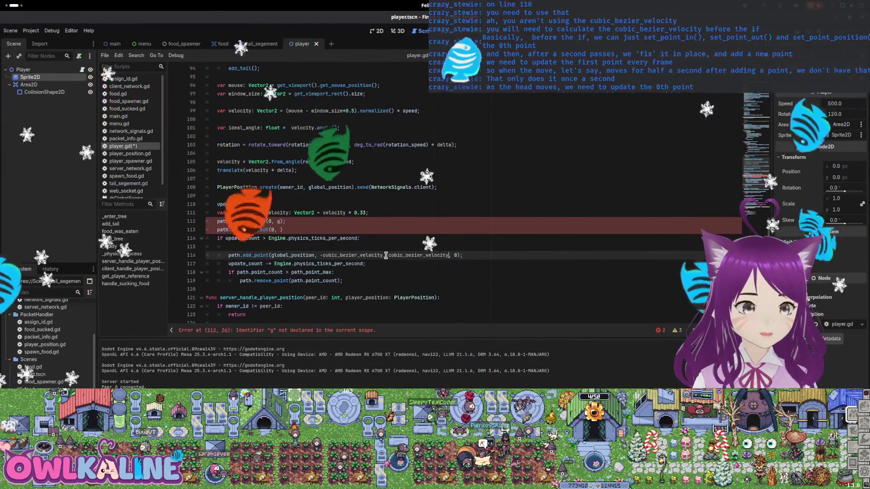
pyautogui.doubleClick(279, 221)
pyautogui.hotkey('ctrl', 'v')
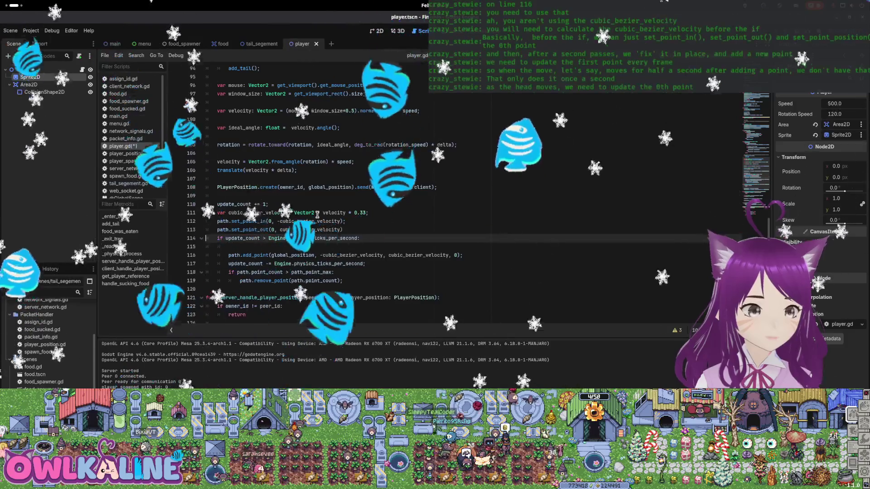
# - Add path.set_point_position(0, global_position); below the set_point_out call
pyautogui.press('Return')
pyautogui.write('path.set')
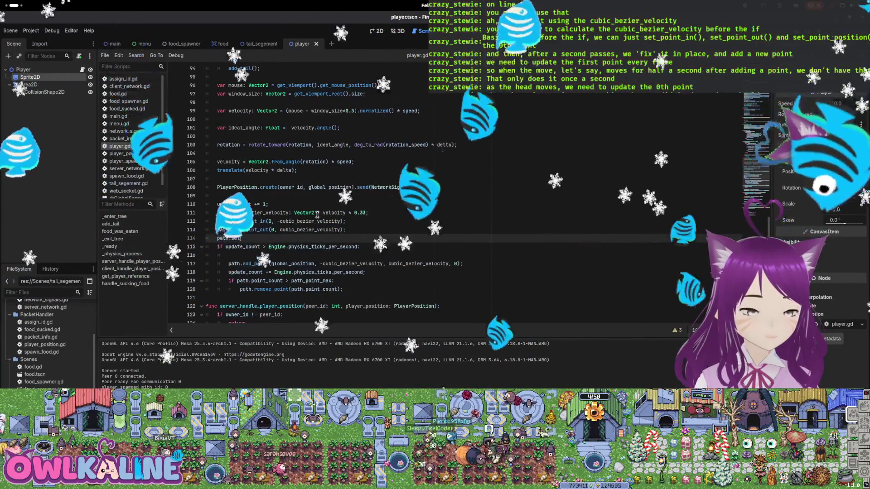
pyautogui.write('_point_p')
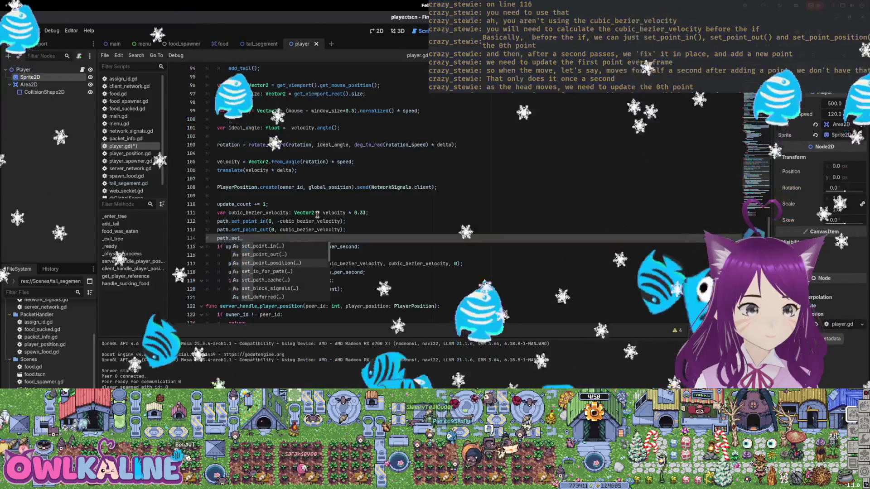
pyautogui.press('Return')
pyautogui.press('Escape')
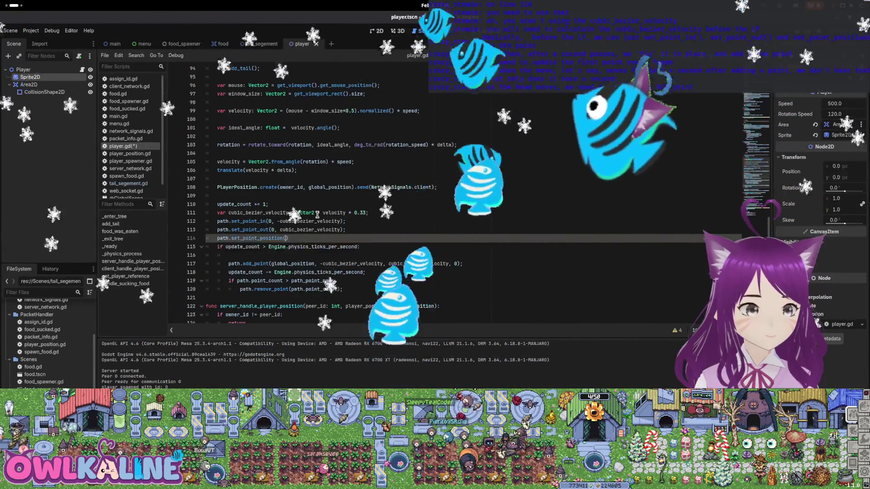
pyautogui.write('0, global_position')
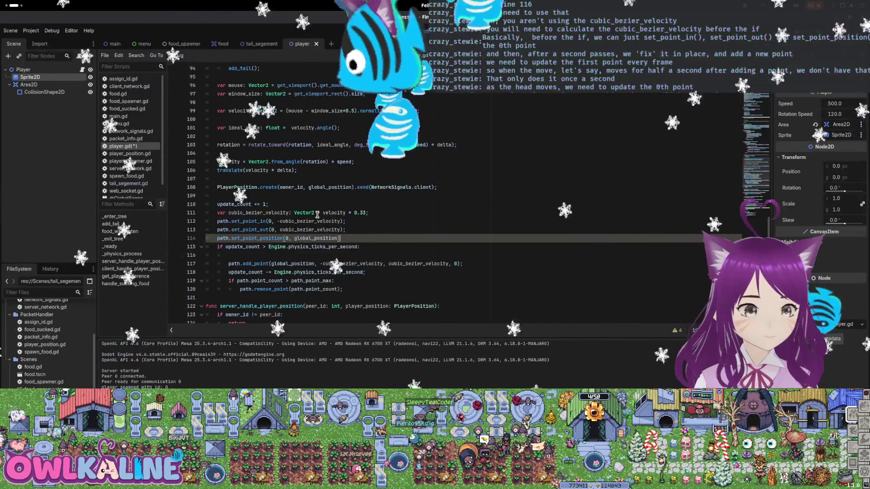
pyautogui.press('Return')
pyautogui.write(');')
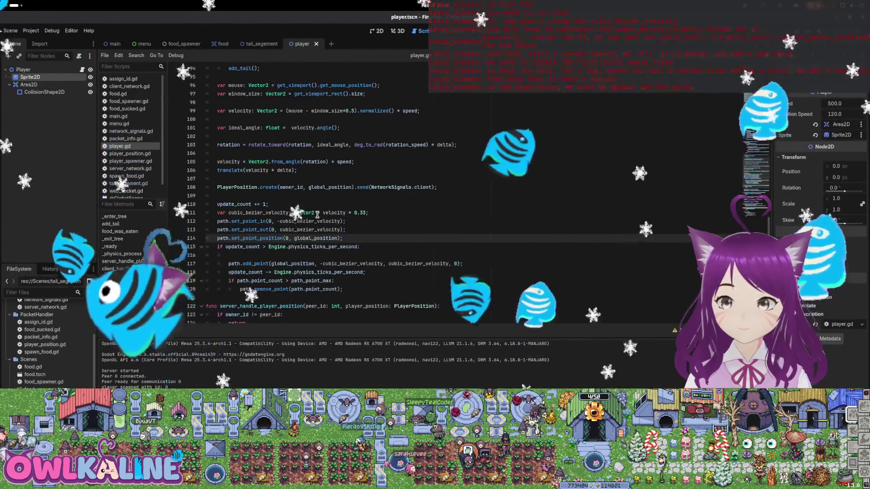
# - Delete the stray blank line before add_point
pyautogui.click(235, 256)
pyautogui.press('BackSpace')
pyautogui.press('BackSpace')
pyautogui.press('BackSpace')
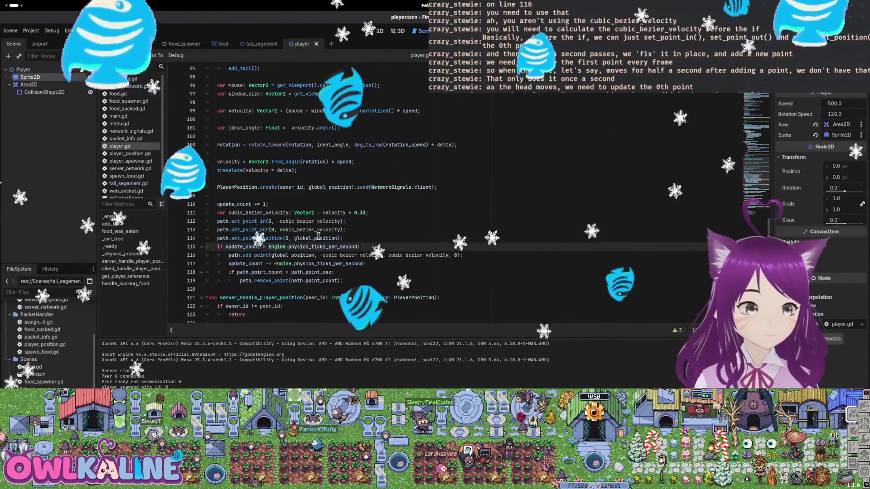
pyautogui.click(434, 280)
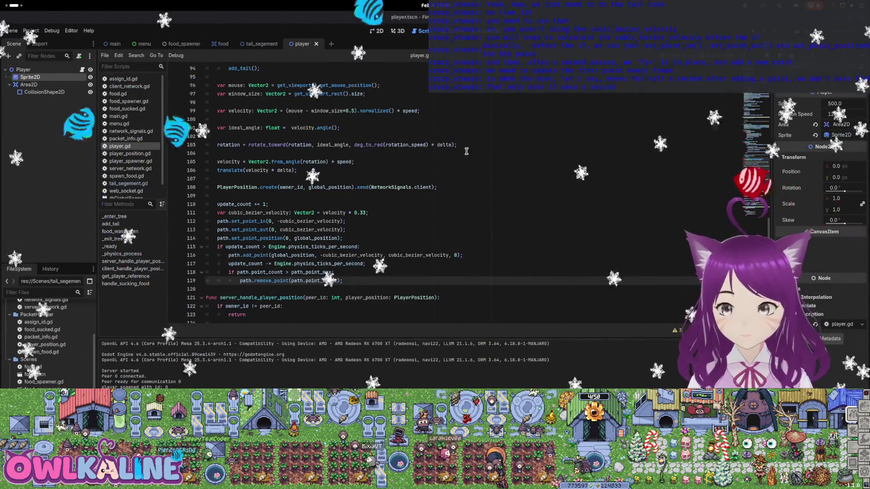
# - Scroll up through player.gd to review the path setup code
pyautogui.scroll(18, 466, 151)
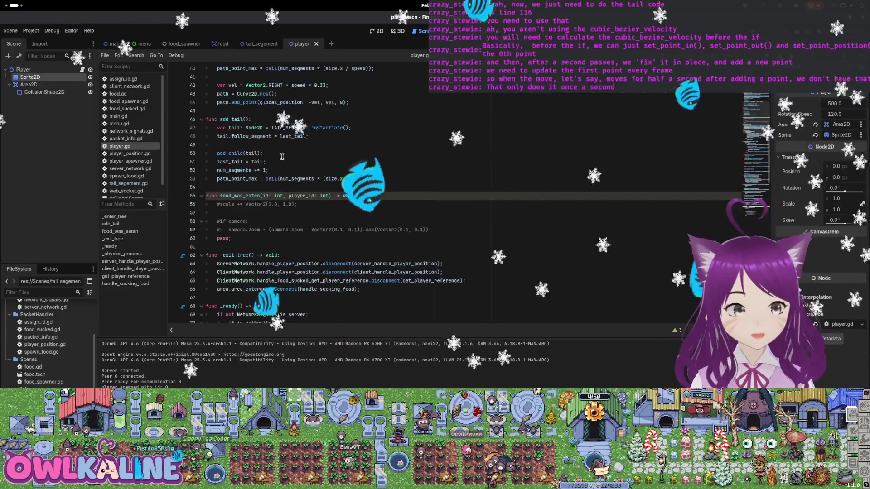
pyautogui.scroll(6, 238, 173)
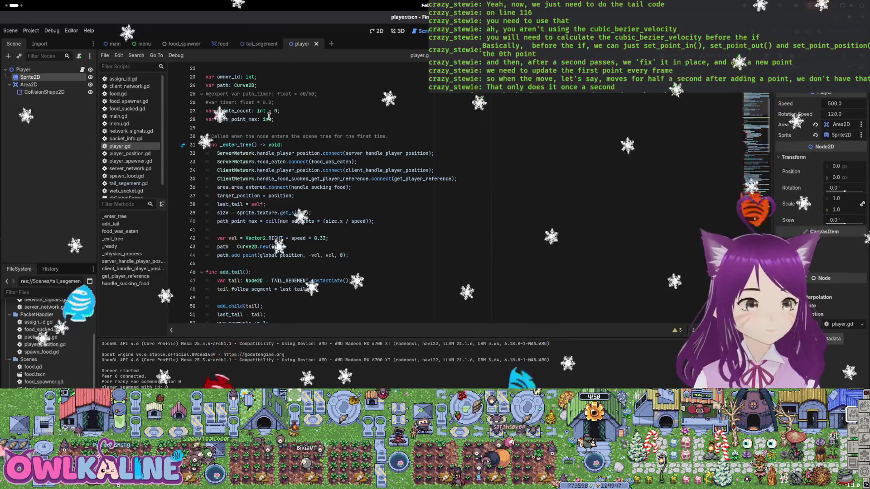
# - Open tail_segement.gd and delete the commented-out lines so _process and _physics_process only contain pass
pyautogui.click(254, 46)
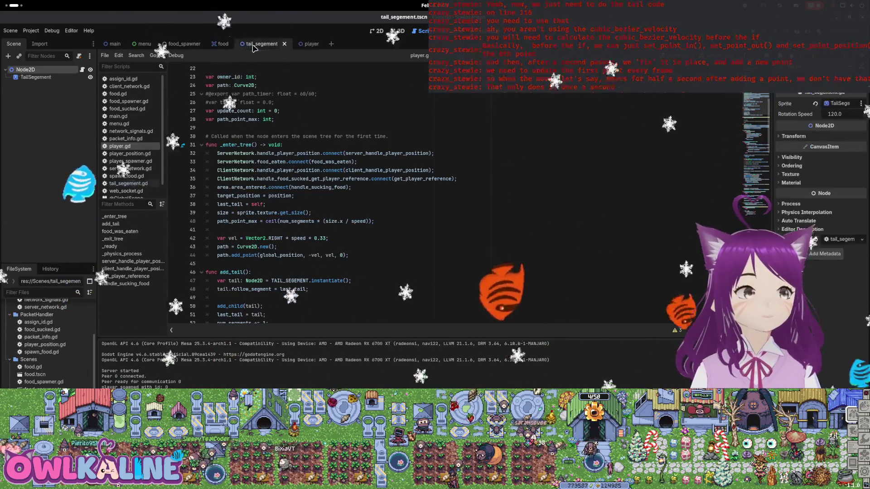
pyautogui.click(83, 70)
pyautogui.scroll(-1, 339, 153)
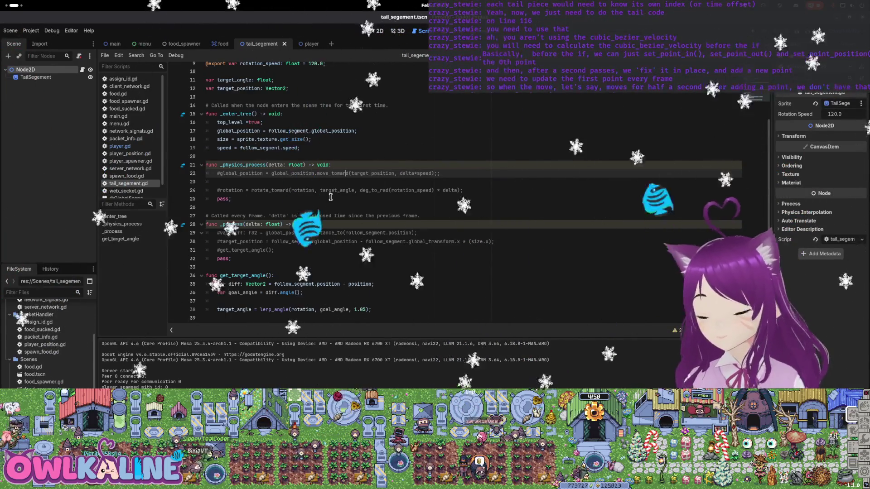
pyautogui.scroll(3, 330, 197)
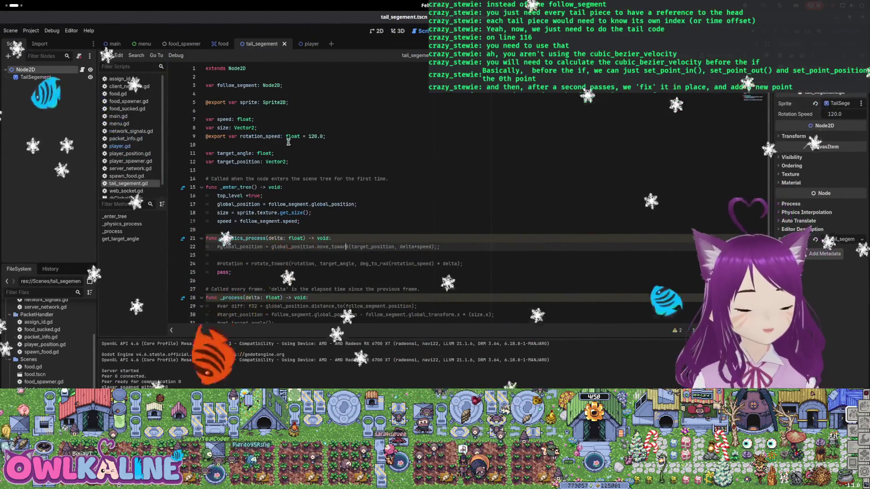
pyautogui.scroll(-3, 287, 170)
pyautogui.moveTo(387, 314); pyautogui.dragTo(199, 282)
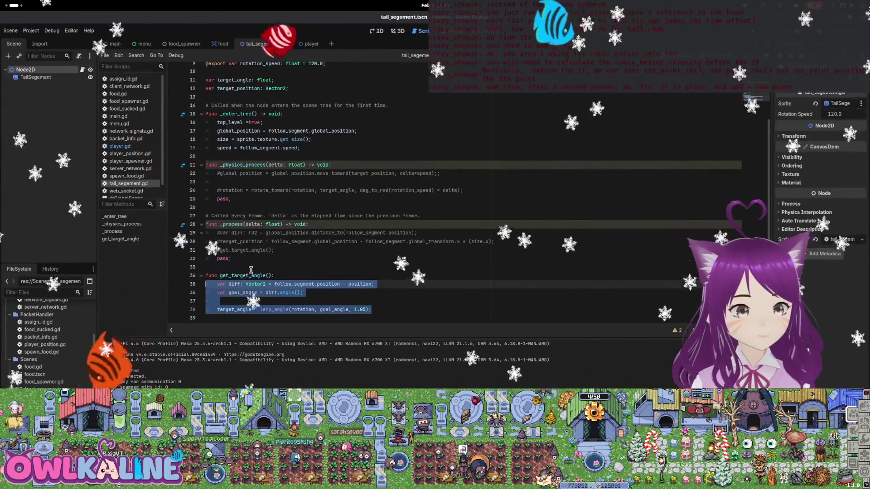
pyautogui.click(251, 260)
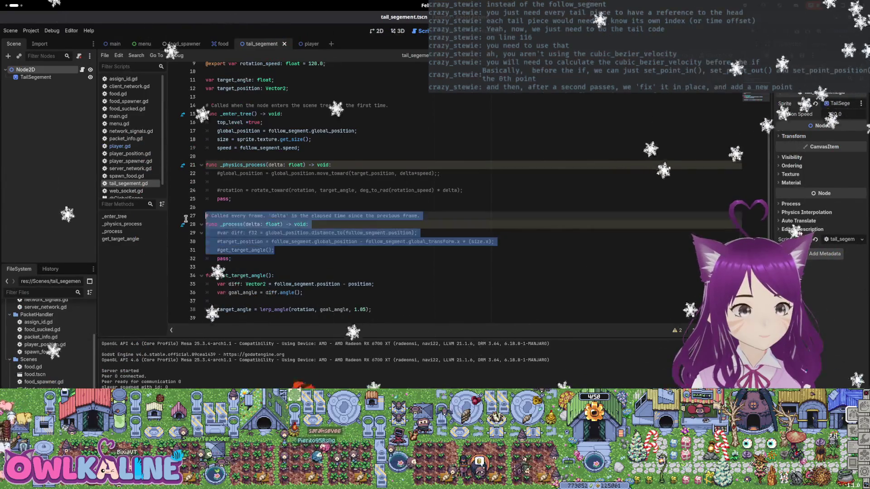
pyautogui.press('BackSpace')
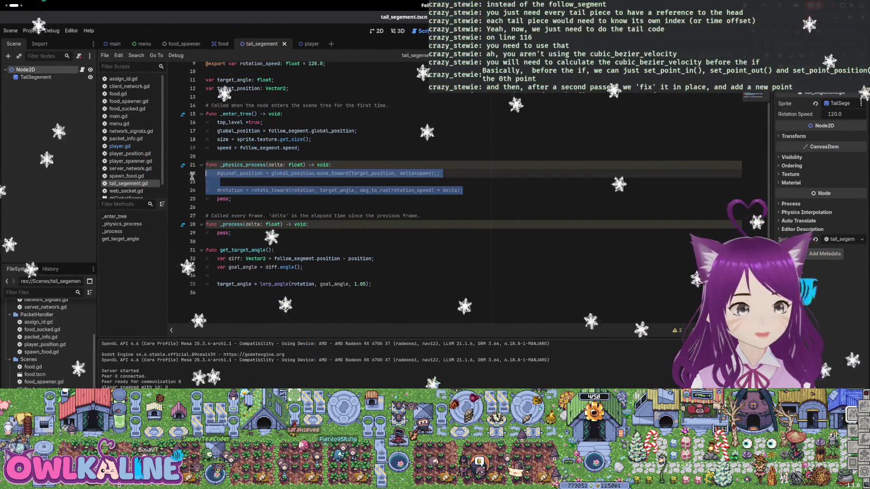
pyautogui.press('BackSpace')
pyautogui.scroll(3, 306, 222)
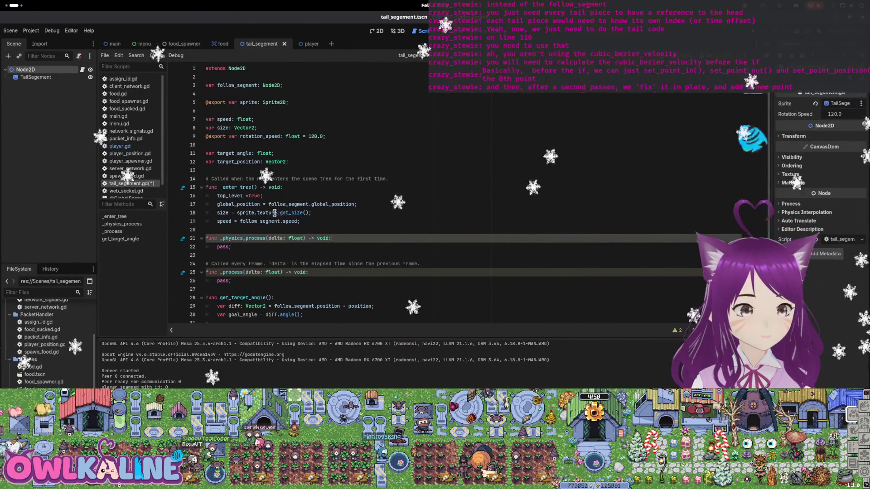
# - Remove the global_position line from _enter_tree and read speed from head instead of follow_segment
pyautogui.click(375, 203)
pyautogui.tripleClick(293, 205)
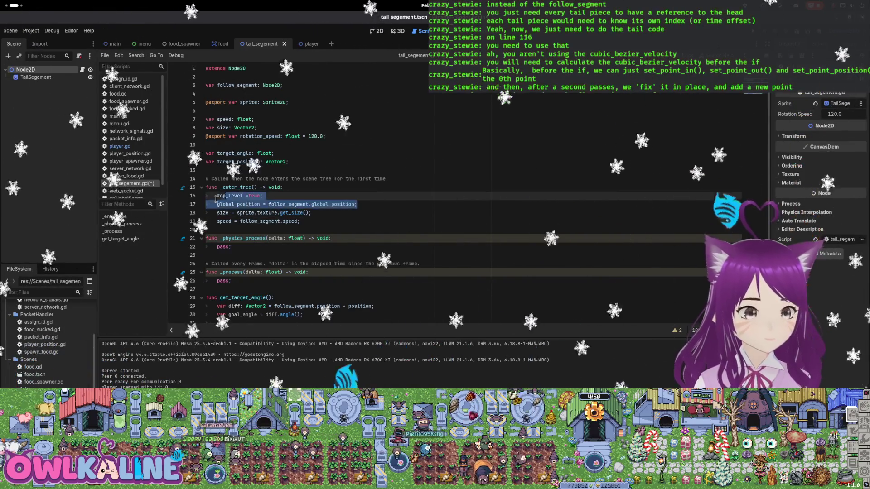
pyautogui.press('BackSpace')
pyautogui.press('BackSpace')
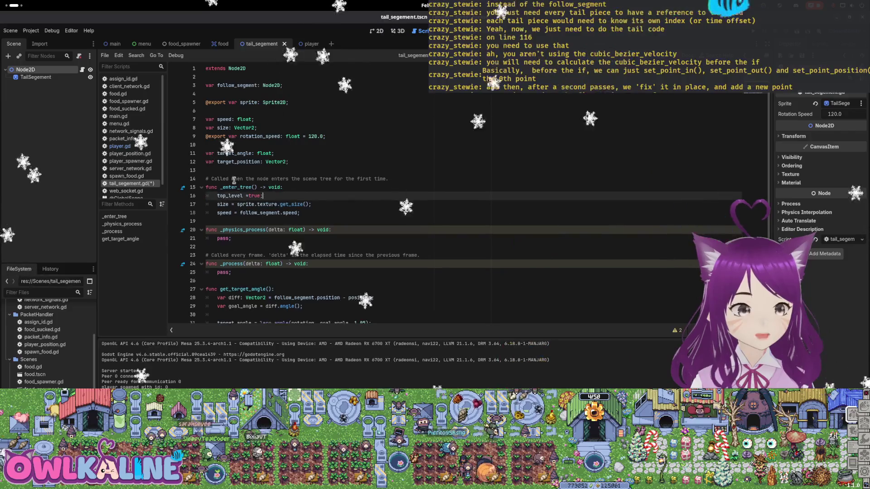
pyautogui.moveTo(309, 212); pyautogui.dragTo(181, 211)
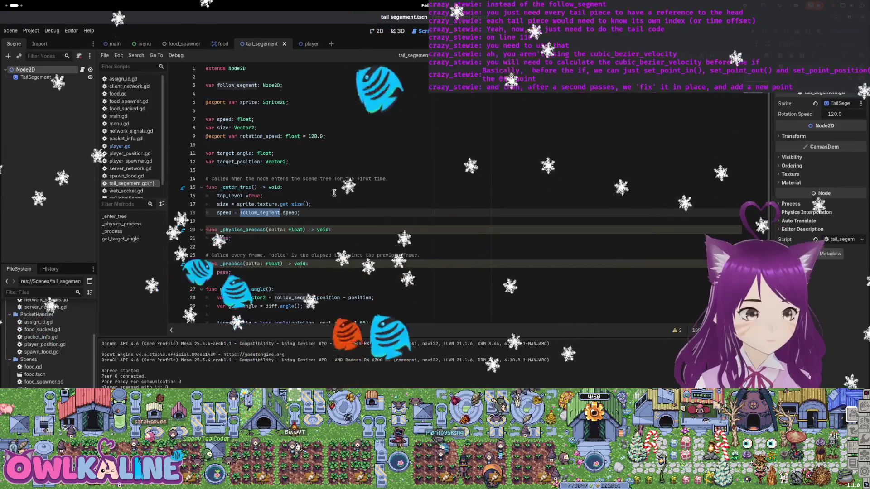
pyautogui.write('head')
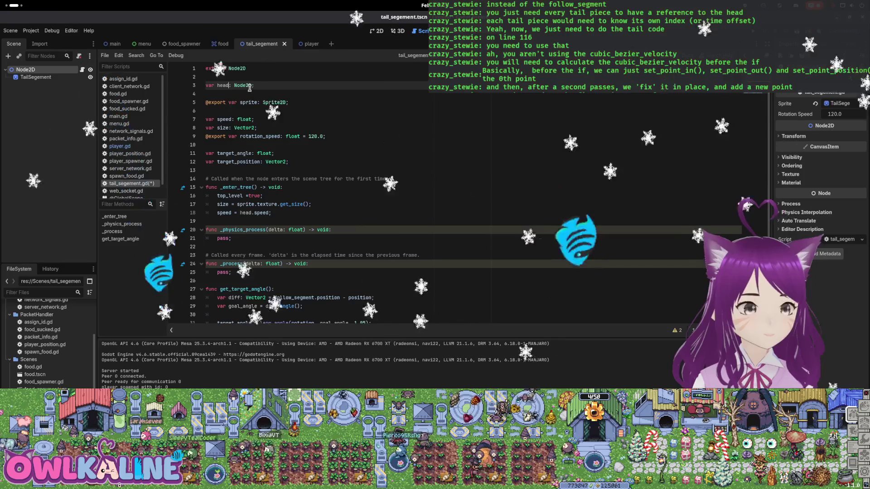
pyautogui.click(303, 103)
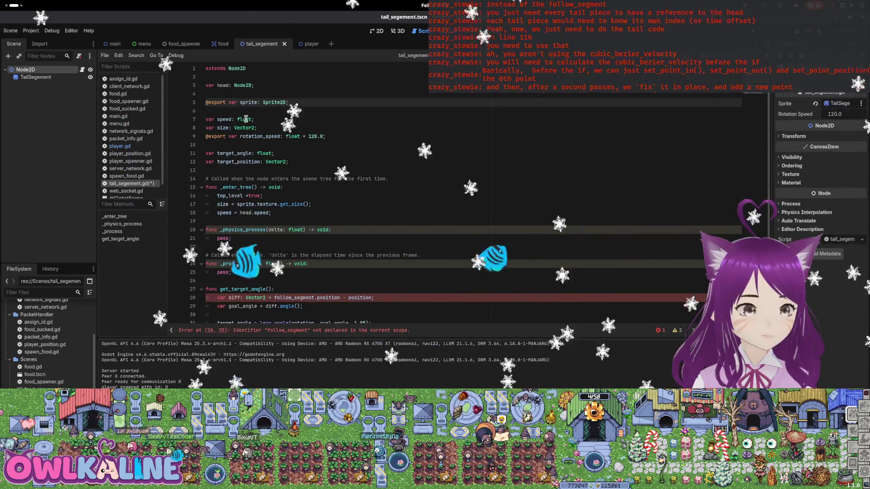
pyautogui.click(245, 119)
pyautogui.click(259, 135)
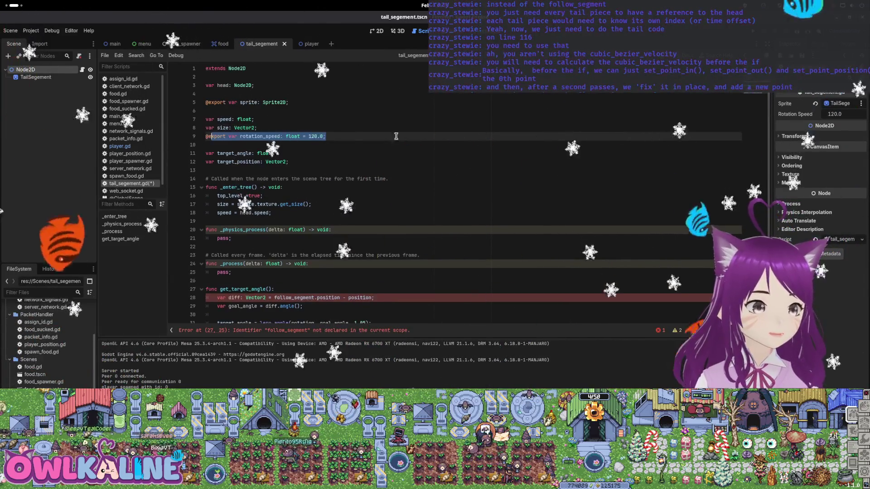
pyautogui.hotkey('ctrl', 'z')
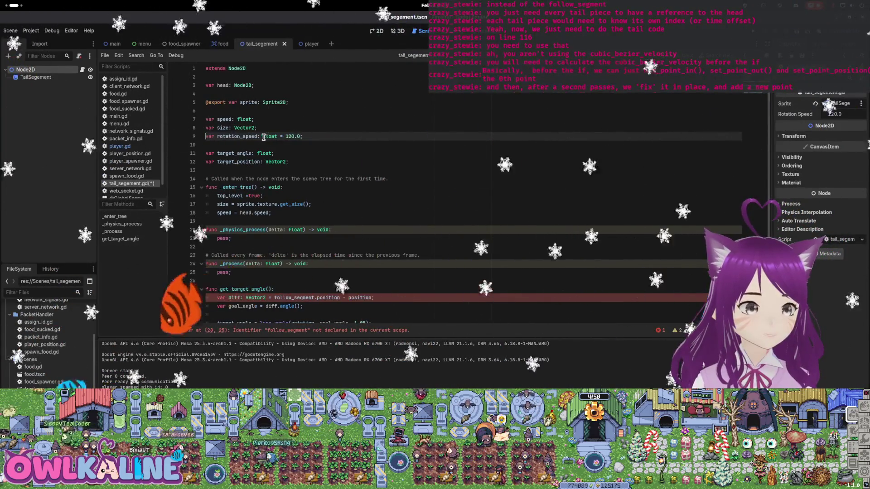
pyautogui.moveTo(257, 136); pyautogui.dragTo(285, 136)
pyautogui.click(278, 136)
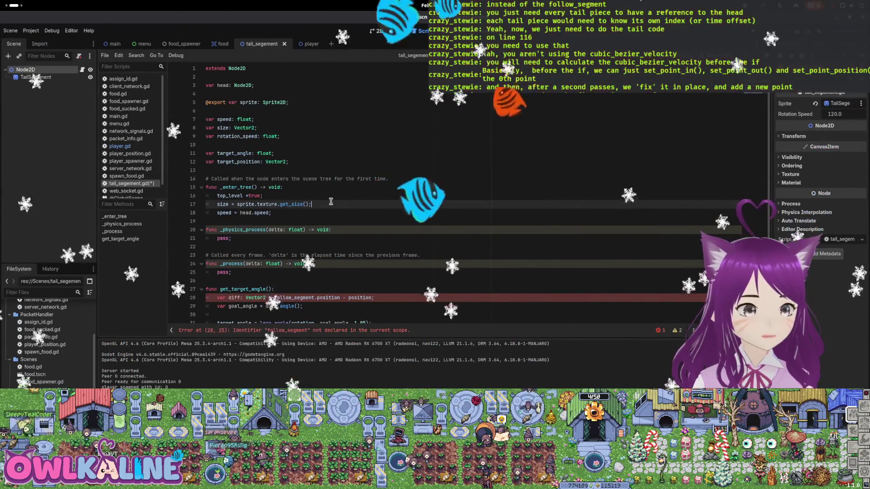
# - Copy head.rotation_speed into rotation_speed in _enter_tree and save
pyautogui.click(302, 196)
pyautogui.click(318, 210)
pyautogui.press('Return')
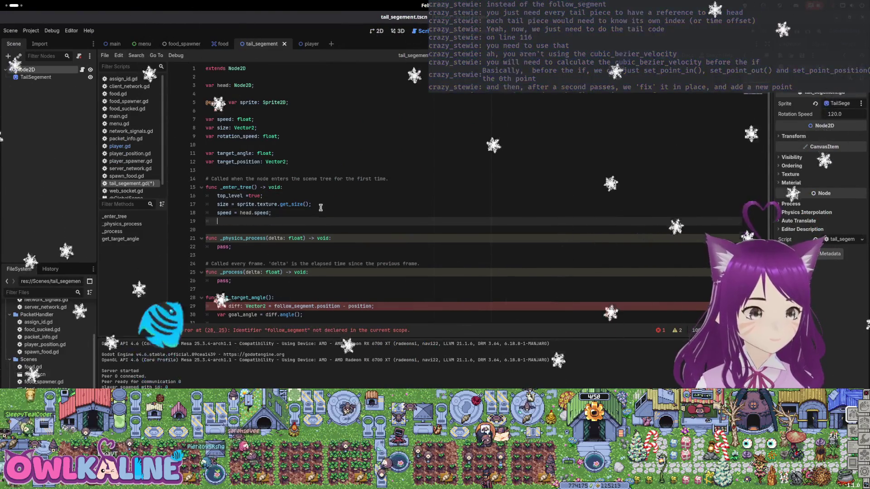
pyautogui.write('rotation_speed = head.ro')
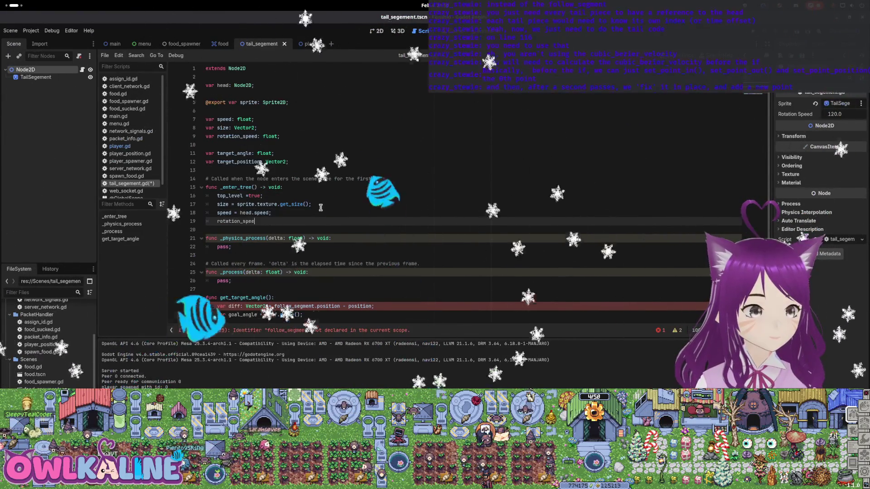
pyautogui.write('tation_speed;')
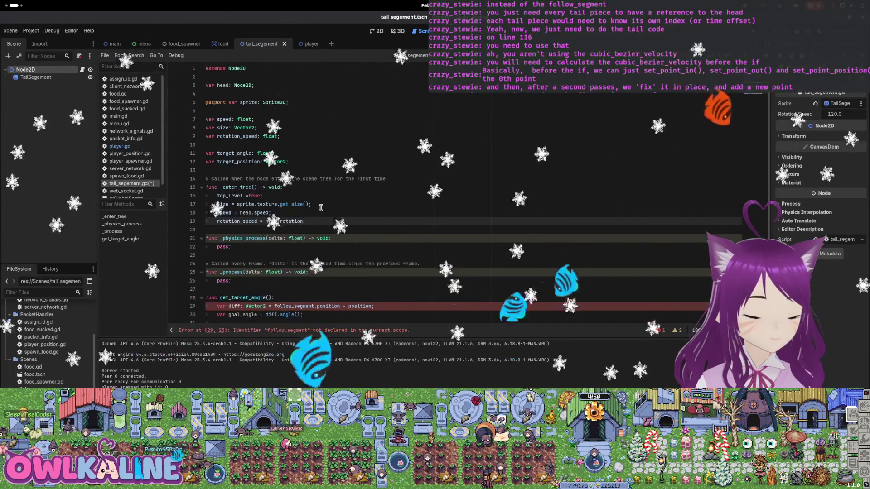
pyautogui.hotkey('ctrl', 's')
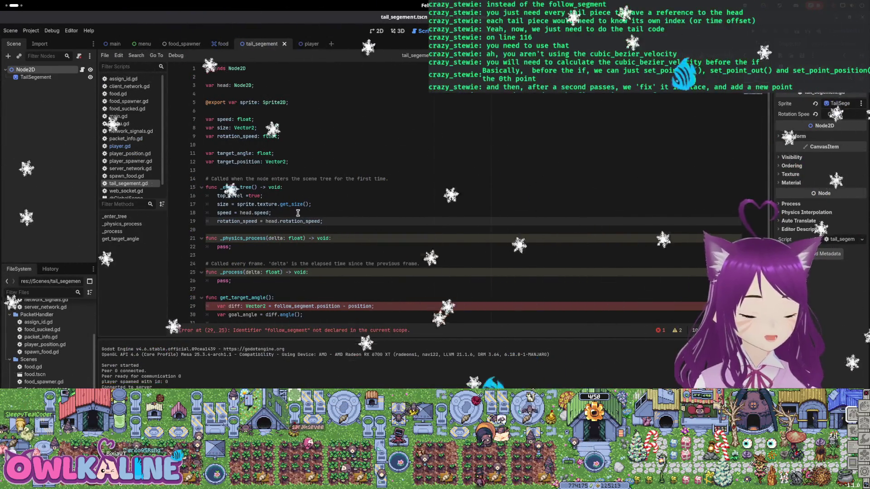
# - Delete the get_target_angle function and save the script
pyautogui.click(244, 246)
pyautogui.scroll(-1, 260, 276)
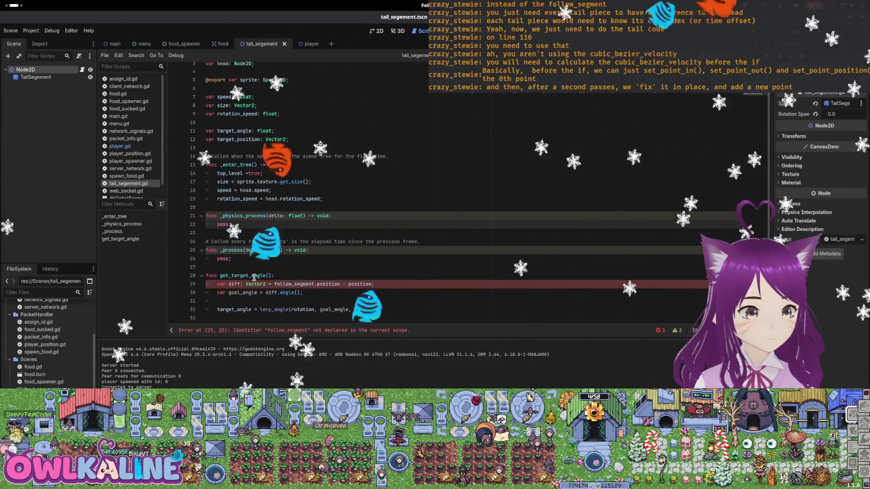
pyautogui.moveTo(314, 284); pyautogui.dragTo(293, 284)
pyautogui.write('head')
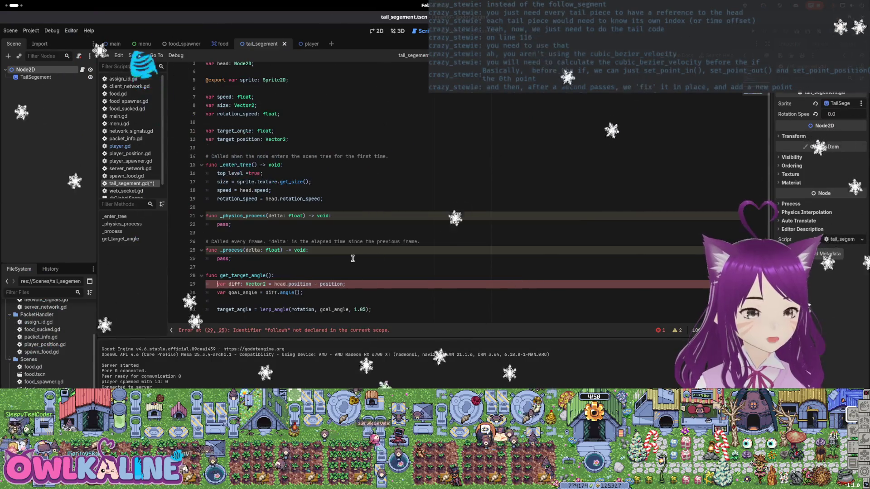
pyautogui.press('Down')
pyautogui.hotkey('shift', 'Down')
pyautogui.hotkey('shift', 'Down')
pyautogui.hotkey('shift', 'End')
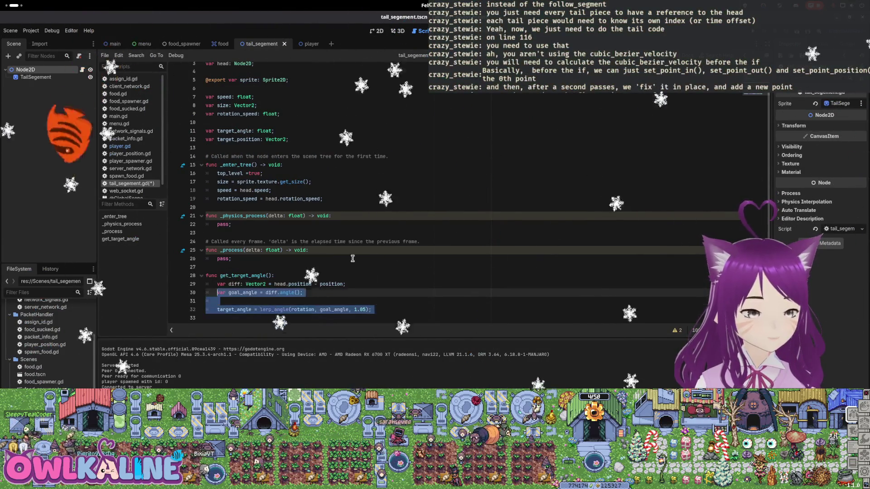
pyautogui.press('Delete')
pyautogui.hotkey('ctrl', 's')
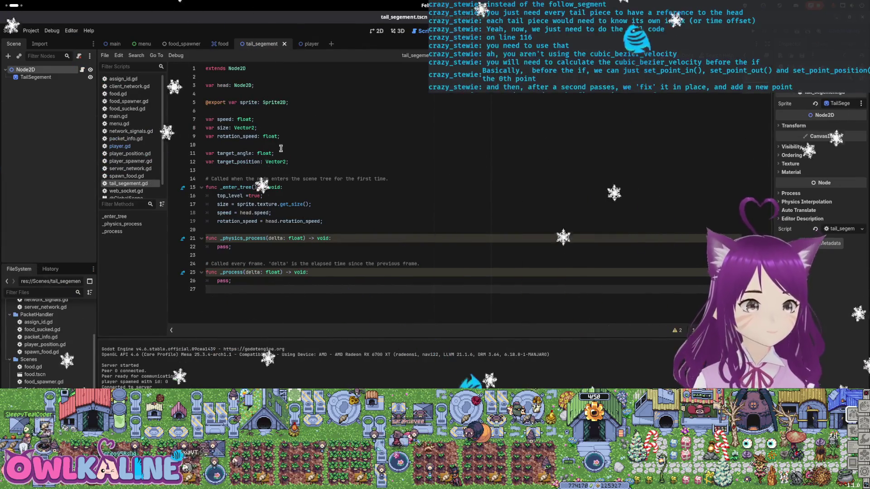
pyautogui.click(221, 85)
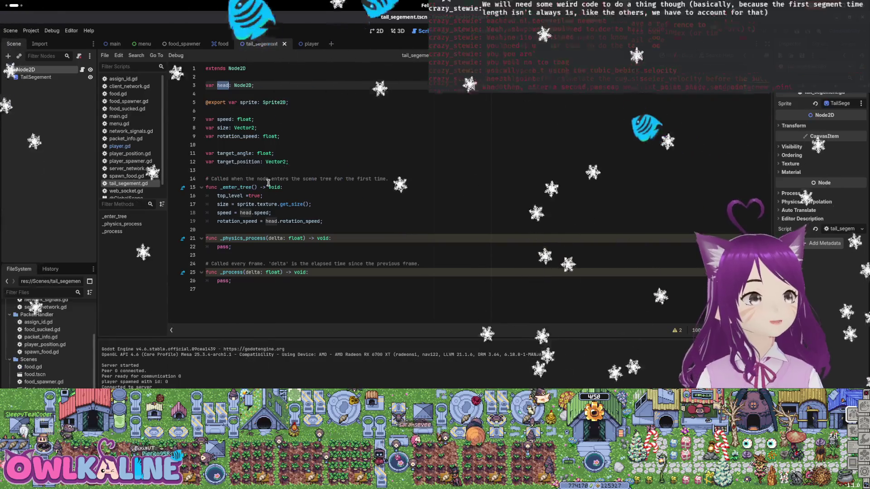
# - In add_tail, set tail.head = self and tail.segment_num = num_segments in place of follow_segment
pyautogui.click(310, 43)
pyautogui.scroll(-5, 306, 168)
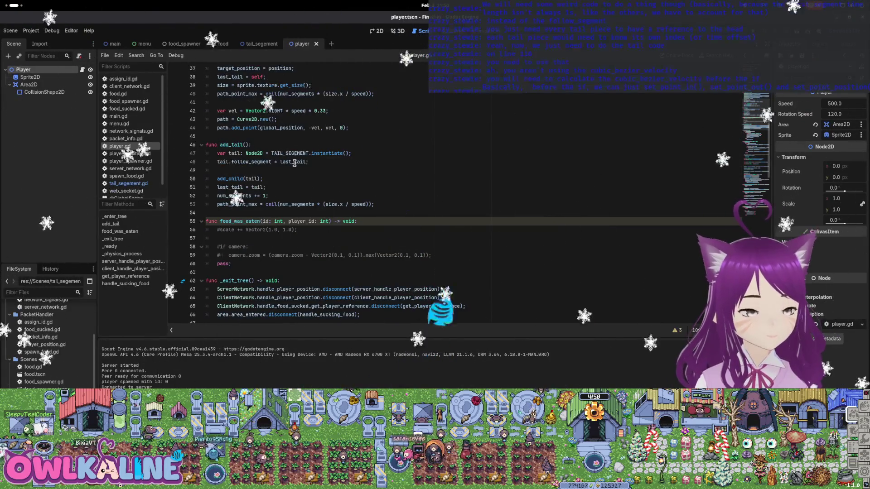
pyautogui.click(193, 161)
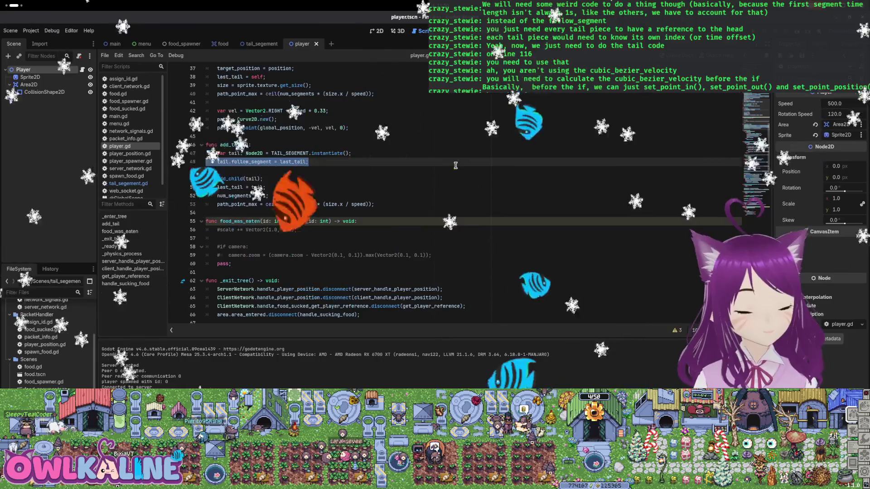
pyautogui.write('0')
pyautogui.press('BackSpace')
pyautogui.press('Tab')
pyautogui.write('tail.head = ')
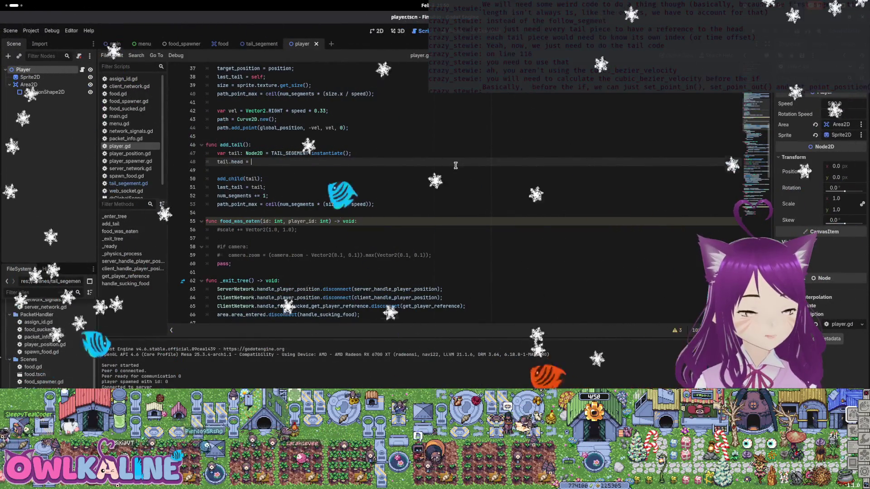
pyautogui.write('self')
pyautogui.press('Escape')
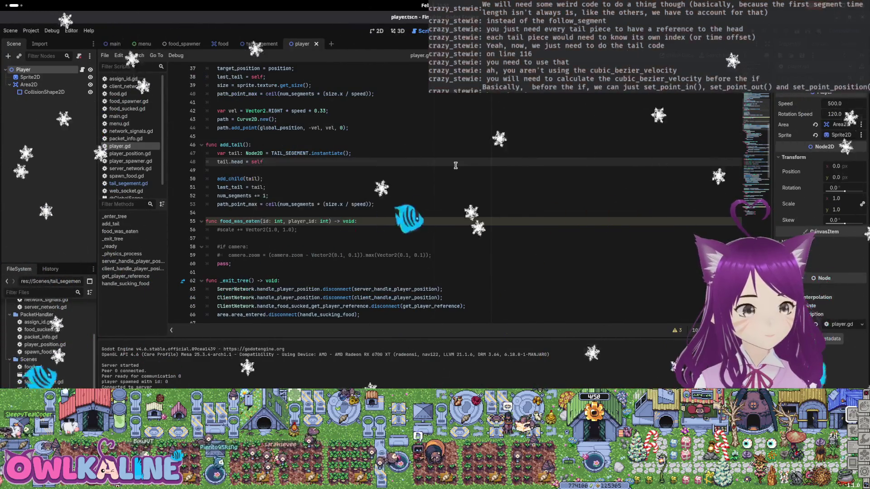
pyautogui.press('Return')
pyautogui.write('tail')
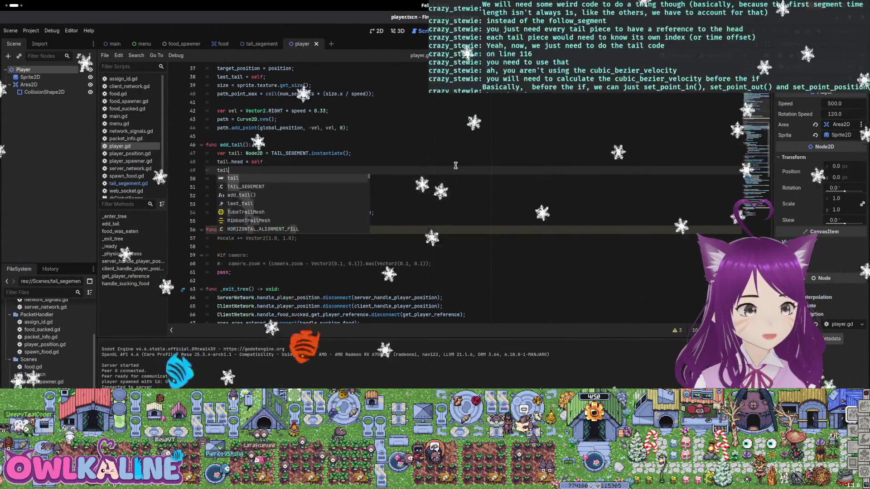
pyautogui.write('.segment_')
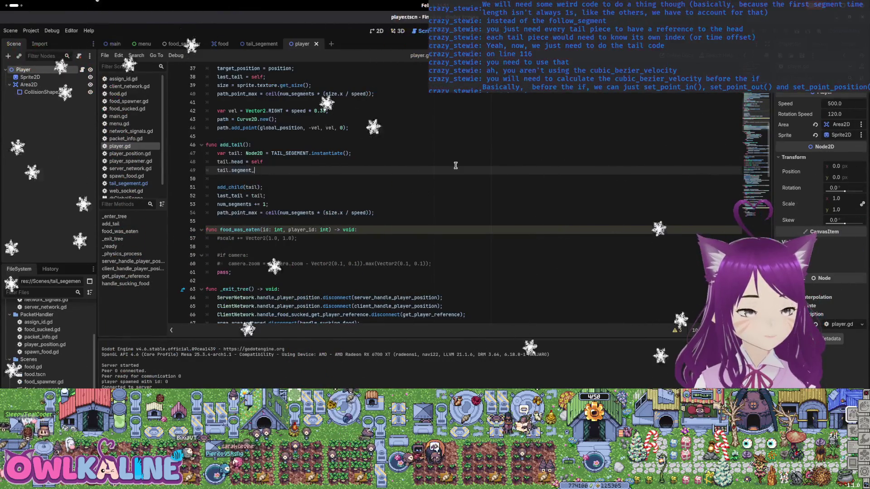
pyautogui.write('num = num')
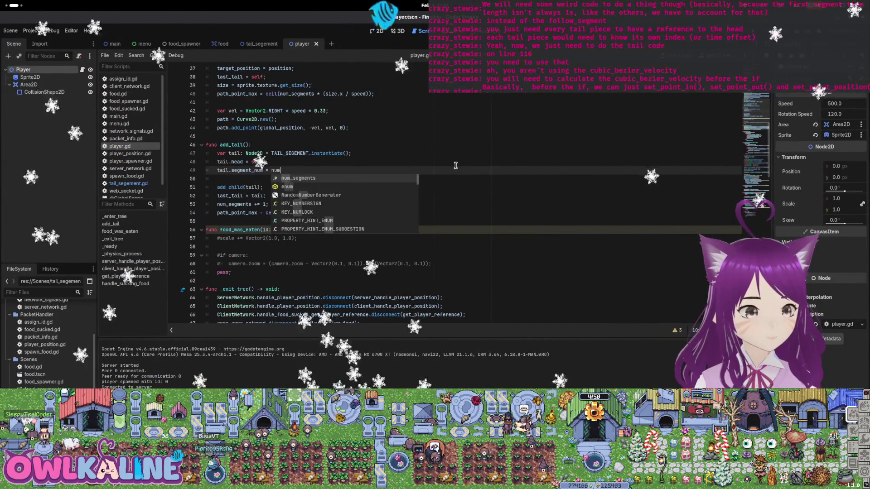
pyautogui.press('Return')
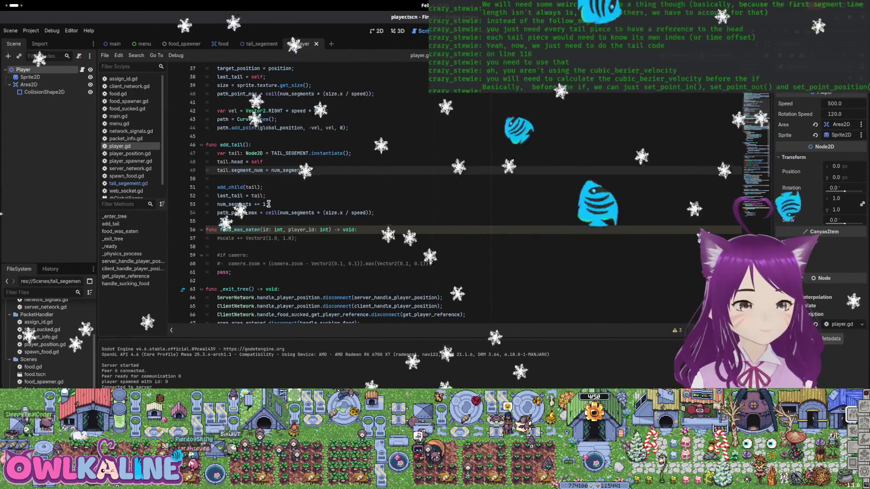
# - Delete the last_tail = tail assignment and the last_tail variable declaration
pyautogui.tripleClick(262, 195)
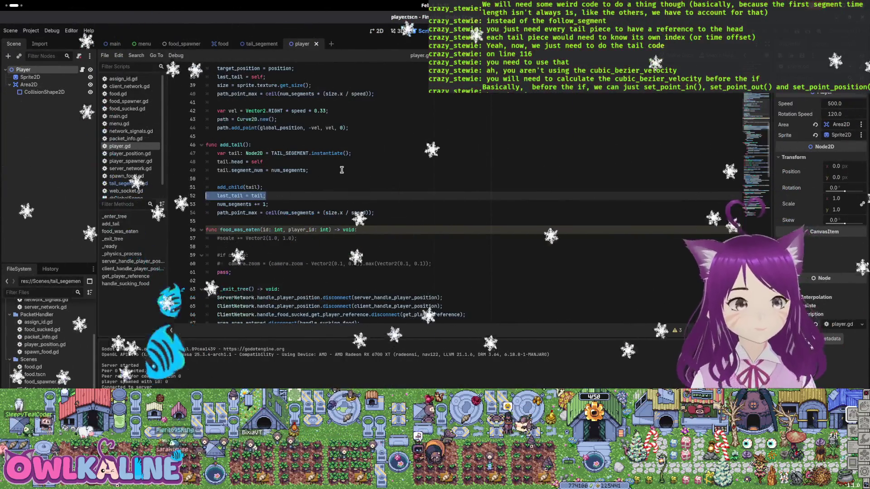
pyautogui.press('BackSpace')
pyautogui.press('BackSpace')
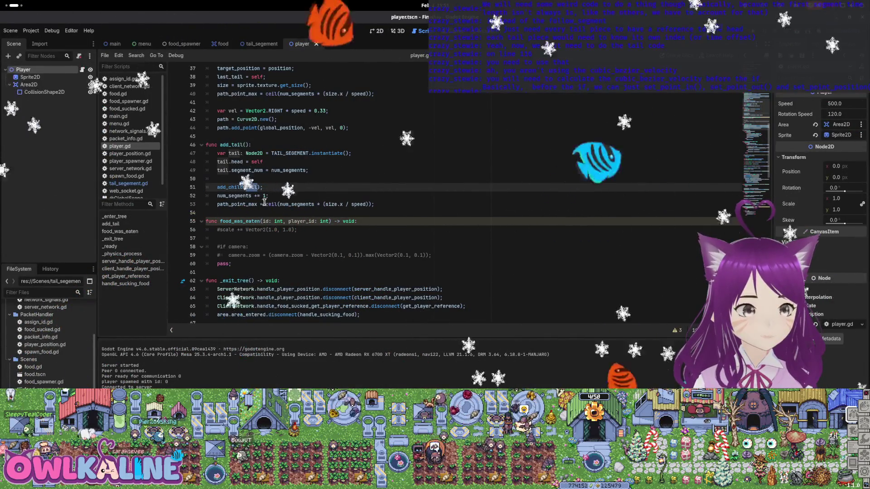
pyautogui.scroll(3, 267, 226)
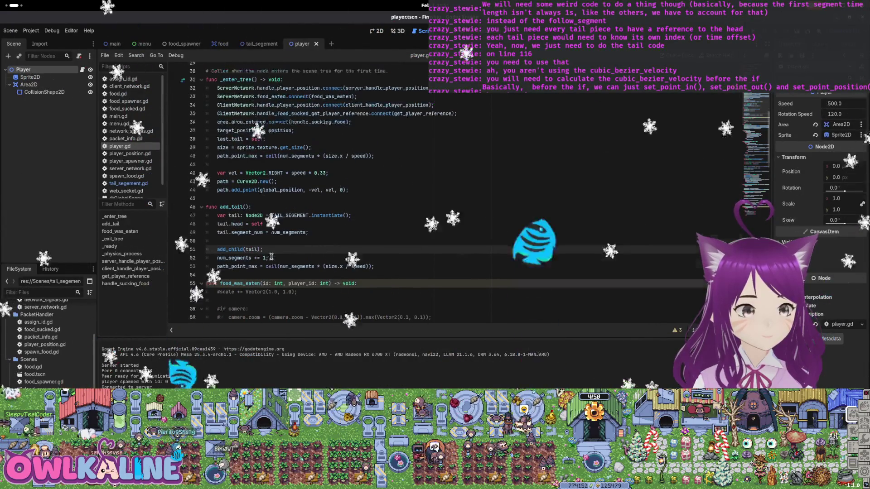
pyautogui.scroll(8, 271, 256)
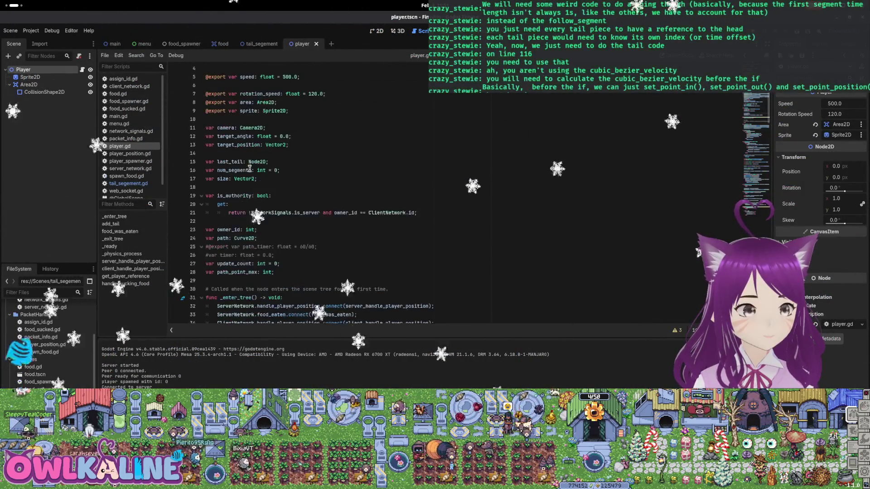
pyautogui.moveTo(206, 161); pyautogui.dragTo(269, 162)
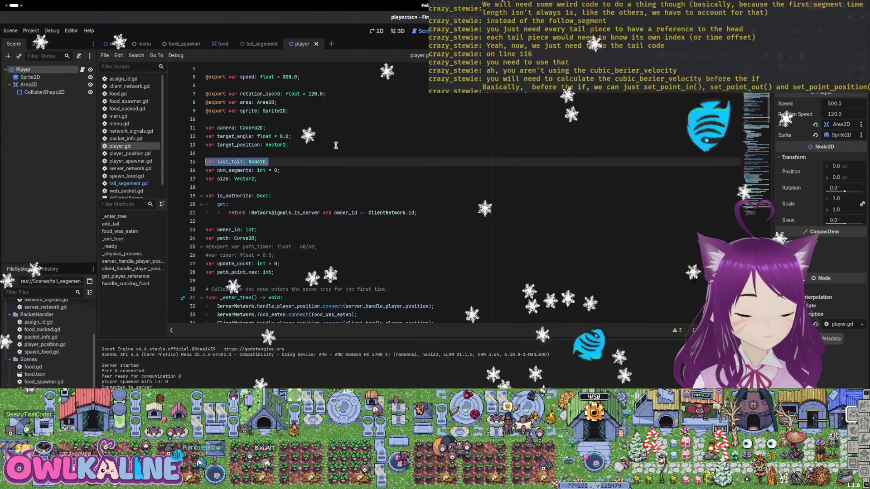
pyautogui.press('BackSpace')
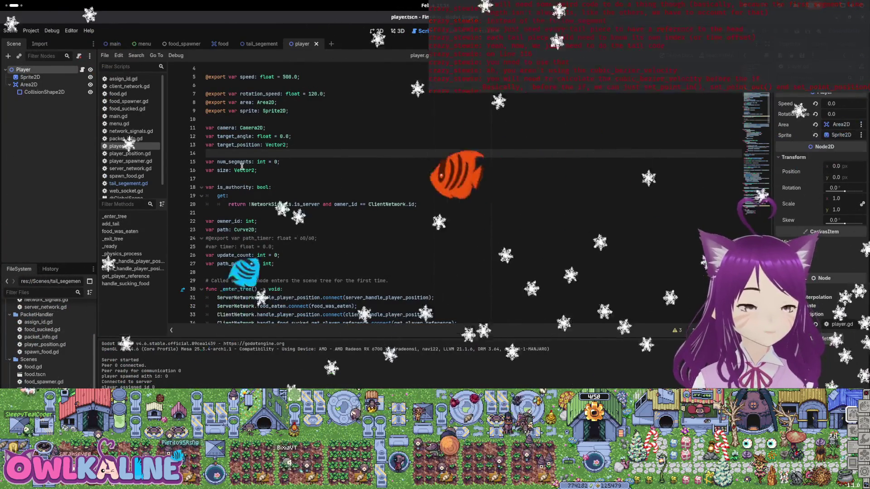
# - Delete the leftover last_tail = self line from _enter_tree
pyautogui.scroll(-5, 245, 131)
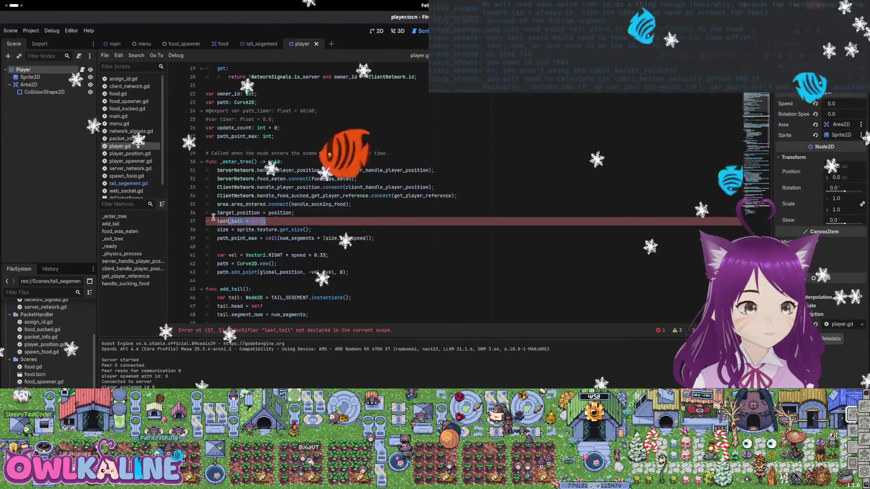
pyautogui.moveTo(206, 213)
pyautogui.mouseDown()
pyautogui.moveTo(266, 221)
pyautogui.moveTo(207, 221)
pyautogui.mouseUp()
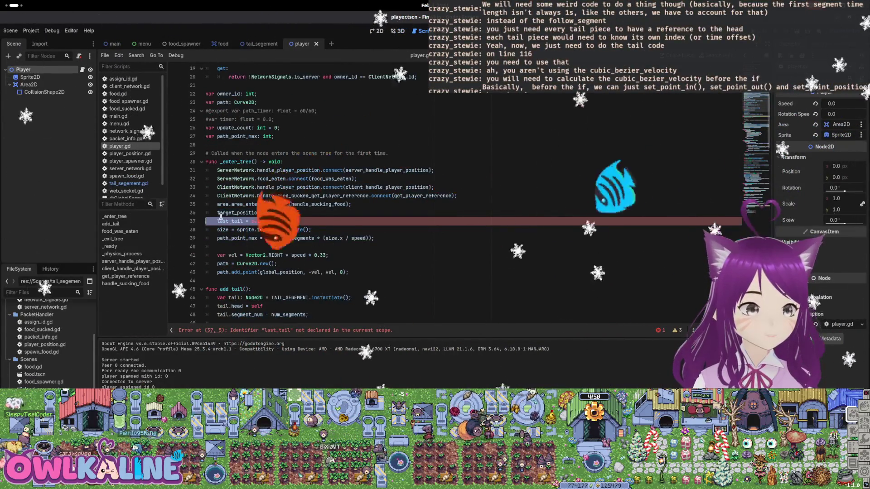
pyautogui.press('BackSpace')
# - Check num_segments in add_tail, then bring up the tail_segement scene and script
pyautogui.scroll(-10, 288, 206)
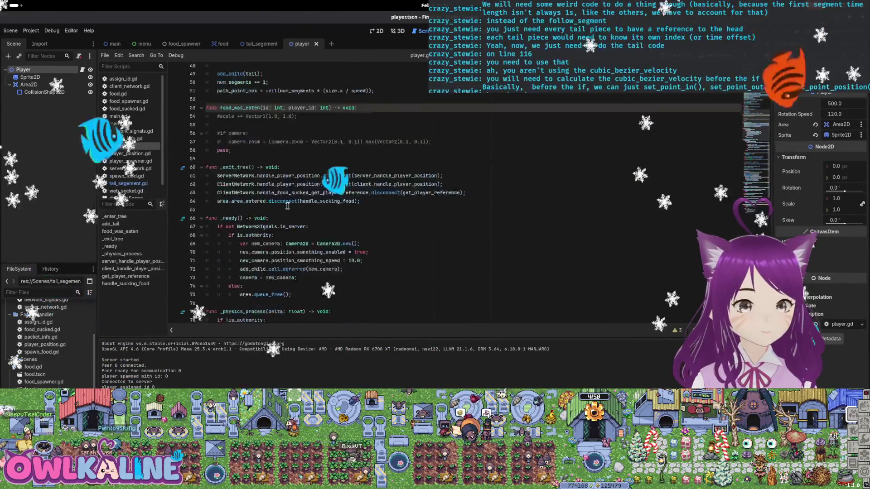
pyautogui.scroll(10, 287, 206)
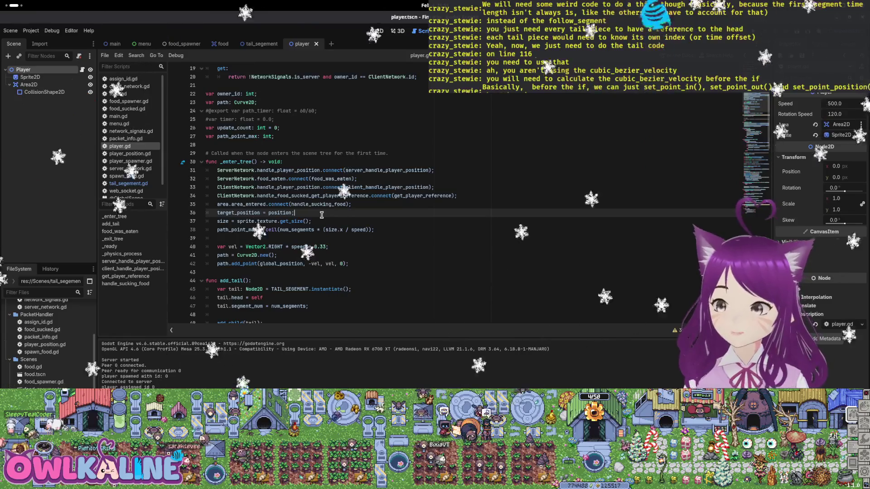
pyautogui.scroll(-2, 331, 215)
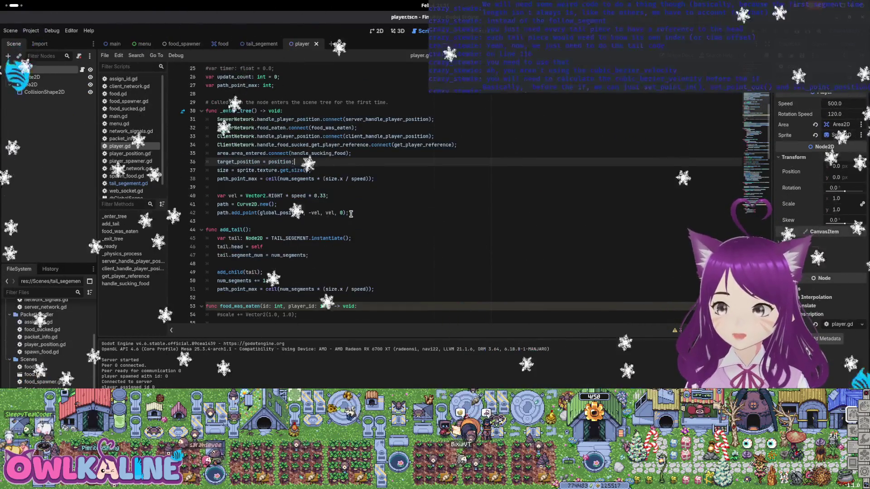
pyautogui.scroll(-1, 299, 179)
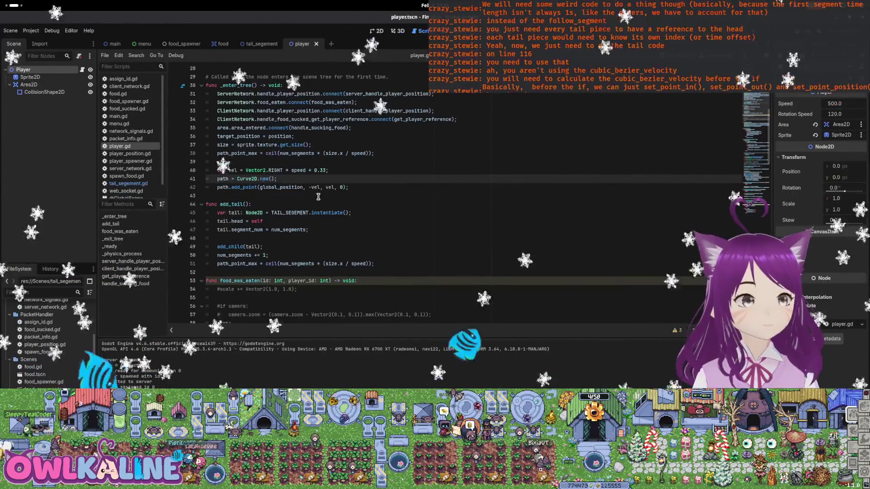
pyautogui.scroll(-3, 318, 197)
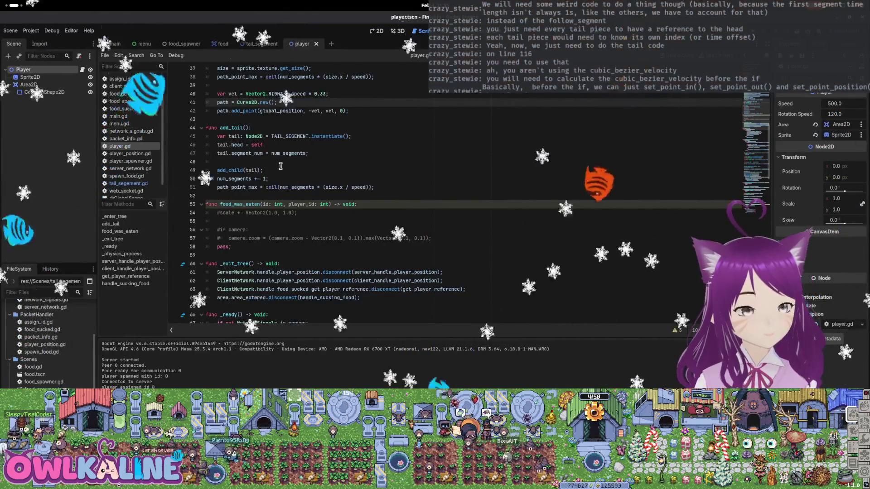
pyautogui.doubleClick(283, 153)
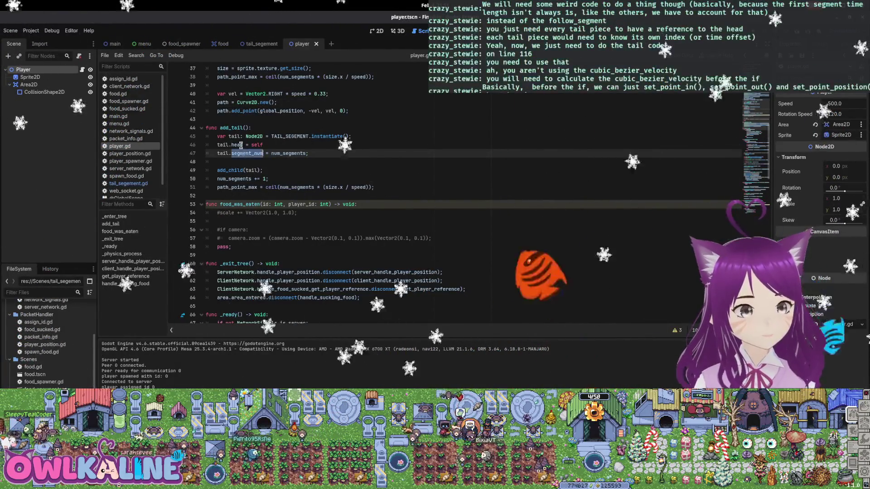
pyautogui.click(255, 43)
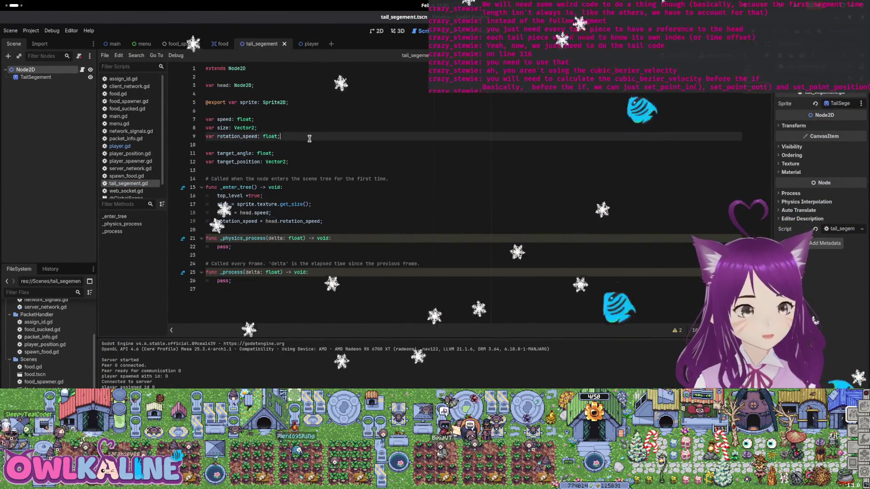
# - Declare var segment_num: int; below the head variable
pyautogui.press('Return')
pyautogui.write('v')
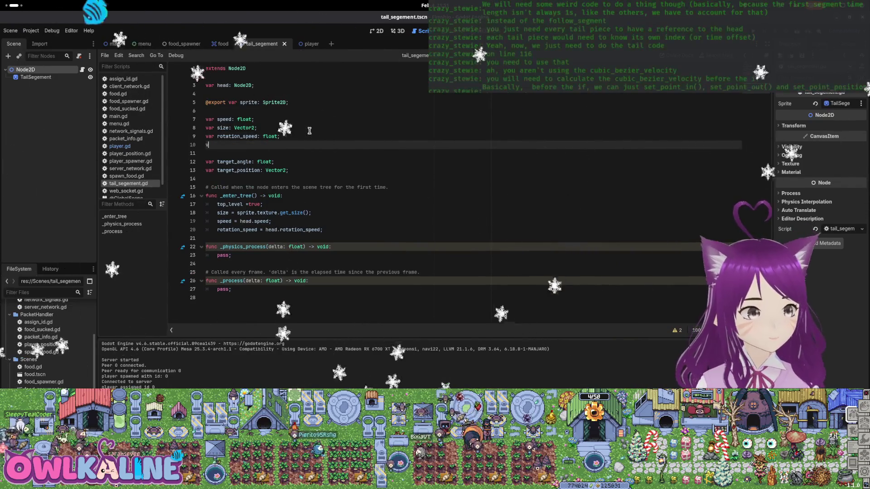
pyautogui.press('BackSpace')
pyautogui.press('BackSpace')
pyautogui.press('BackSpace')
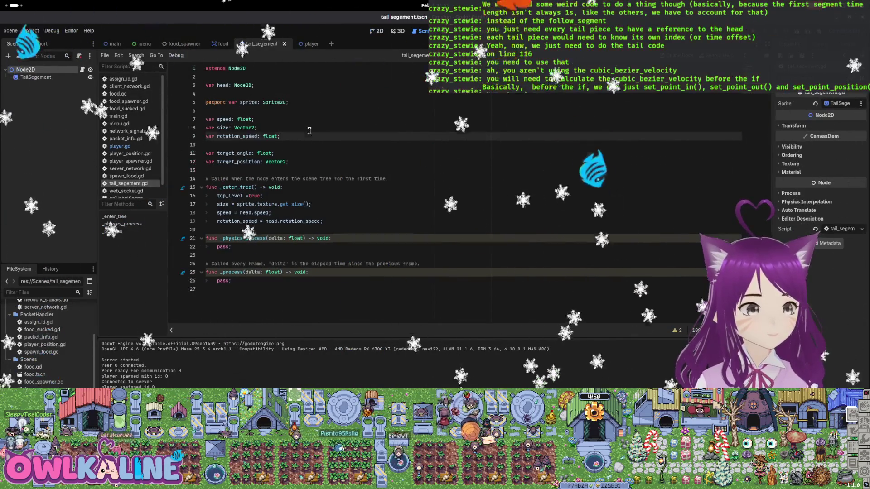
pyautogui.press('Up')
pyautogui.press('Up')
pyautogui.press('Up')
pyautogui.press('Up')
pyautogui.press('Up')
pyautogui.press('Return')
pyautogui.write('var ')
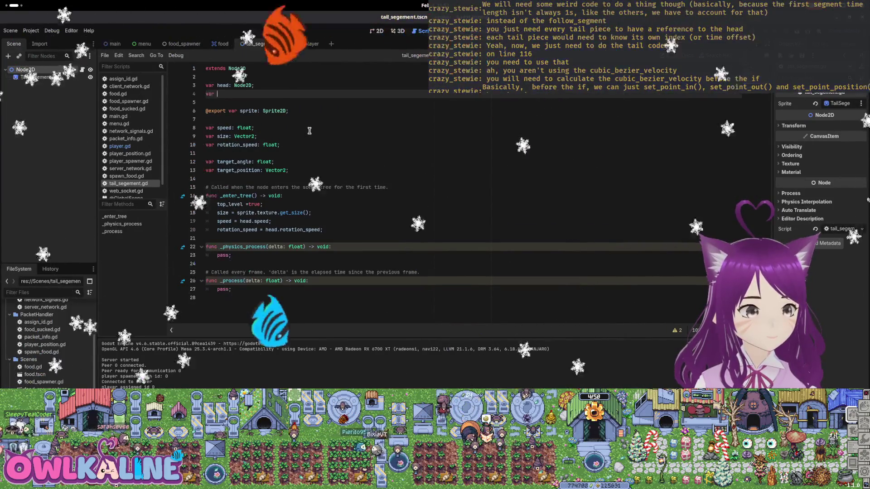
pyautogui.write('segment_num: int')
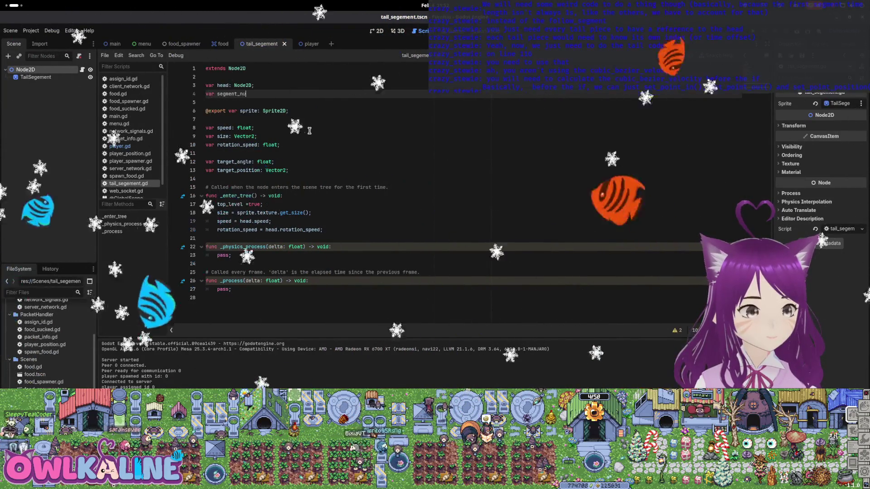
pyautogui.write(';')
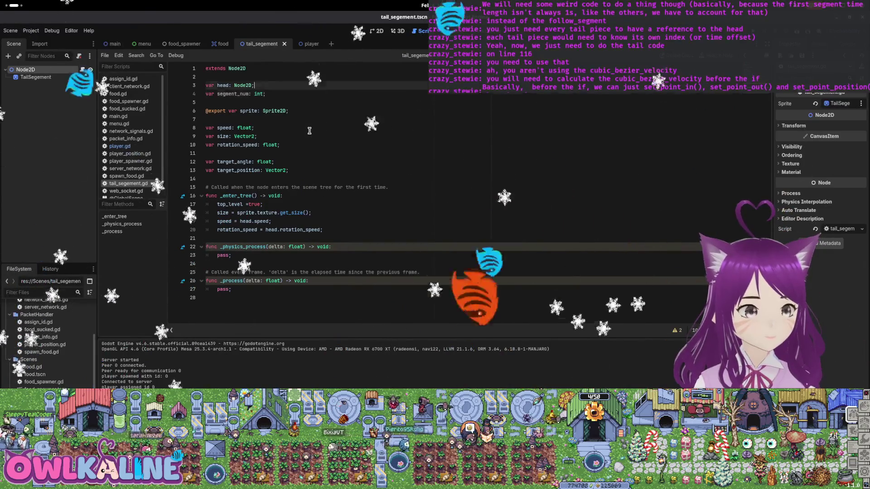
# - Add comments '# Set by instanciator', '# set by gui' and '# set on enter tree' above their variables, and save
pyautogui.press('Up')
pyautogui.press('Up')
pyautogui.press('Return')
pyautogui.write('# Set by ')
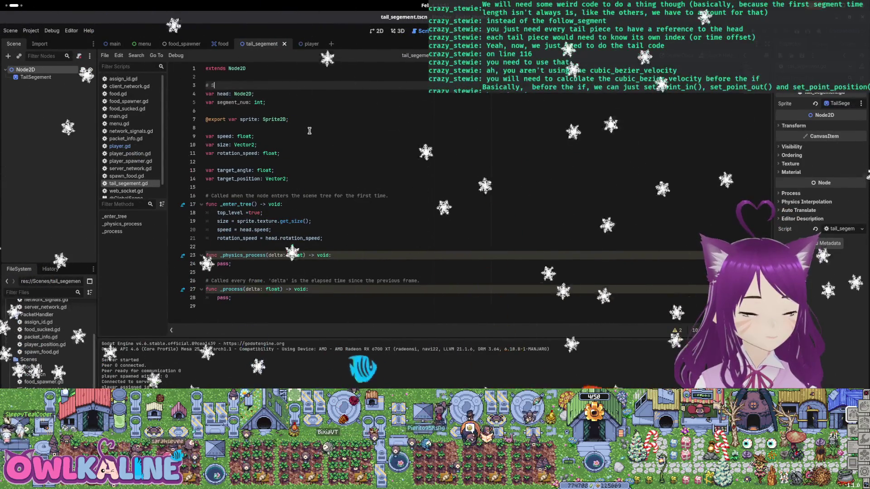
pyautogui.write('instaniat')
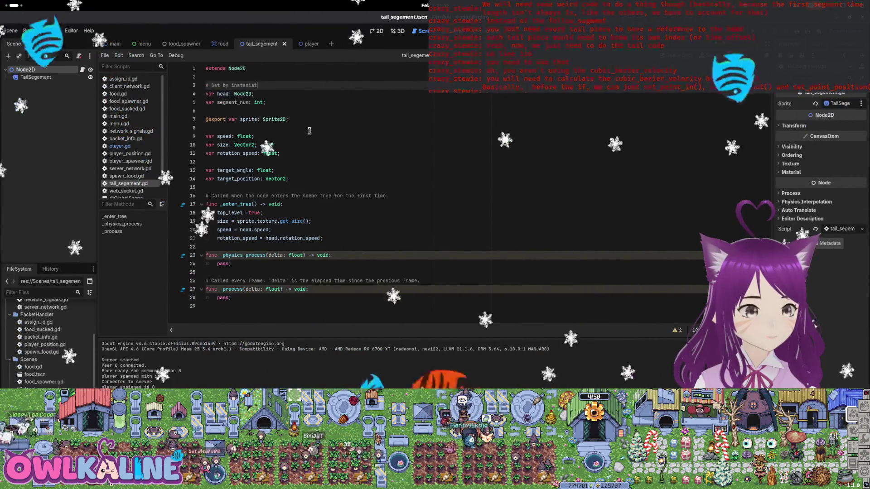
pyautogui.press('Down')
pyautogui.press('Down')
pyautogui.press('Down')
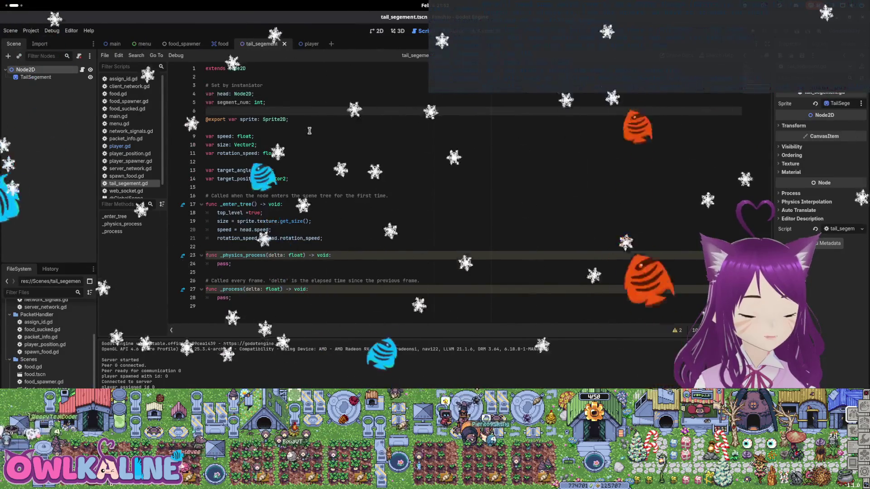
pyautogui.press('Return')
pyautogui.write('# set b')
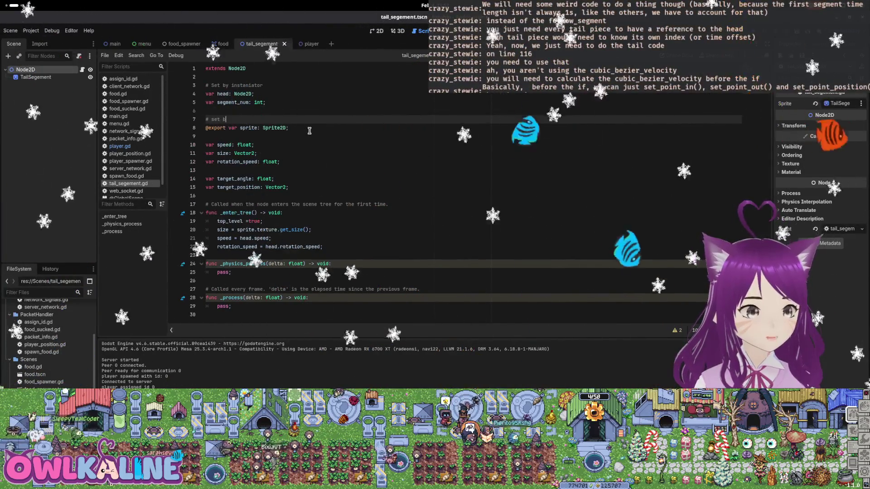
pyautogui.press('Down')
pyautogui.press('Down')
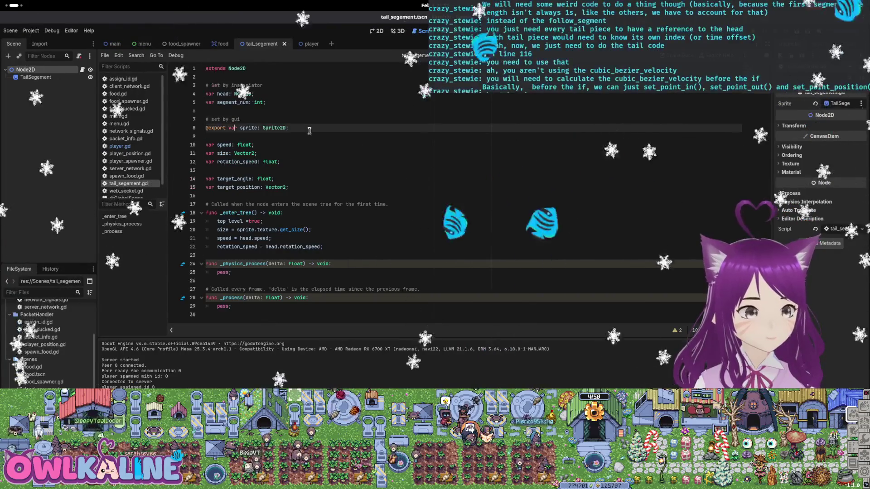
pyautogui.press('Return')
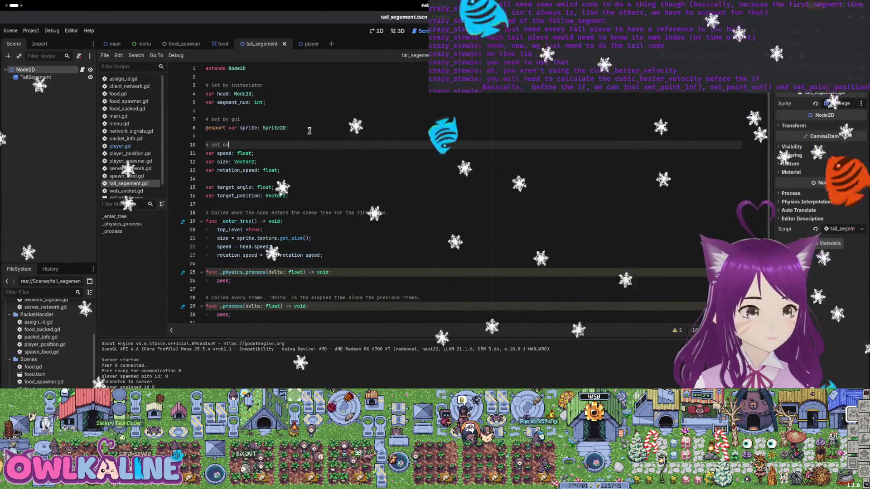
pyautogui.write(' enter tre')
pyautogui.hotkey('ctrl', 's')
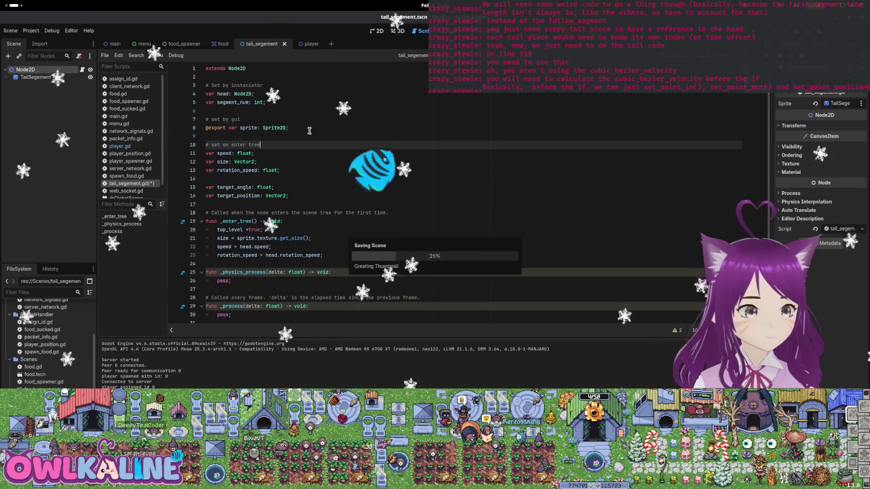
# - Add a '# updated dynamically' comment above the target_angle variables
pyautogui.press('Down')
pyautogui.press('Down')
pyautogui.press('Down')
pyautogui.press('Return')
pyautogui.write('# updated')
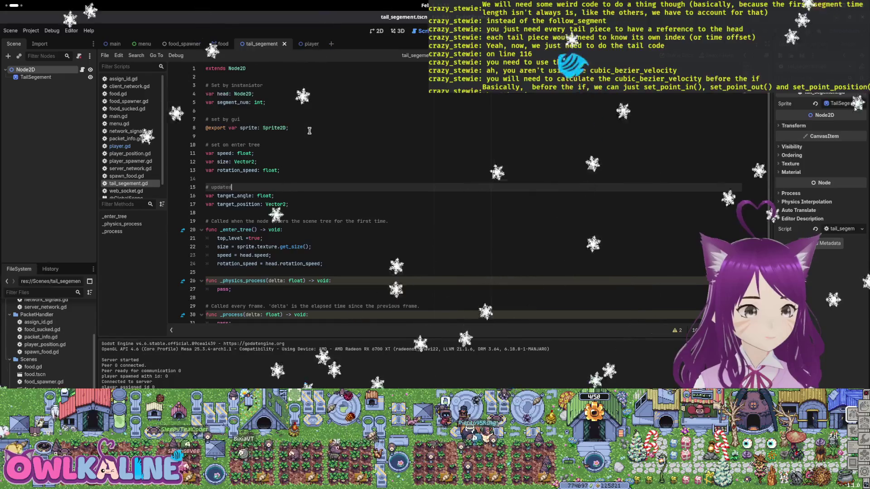
pyautogui.write(' dynnamically')
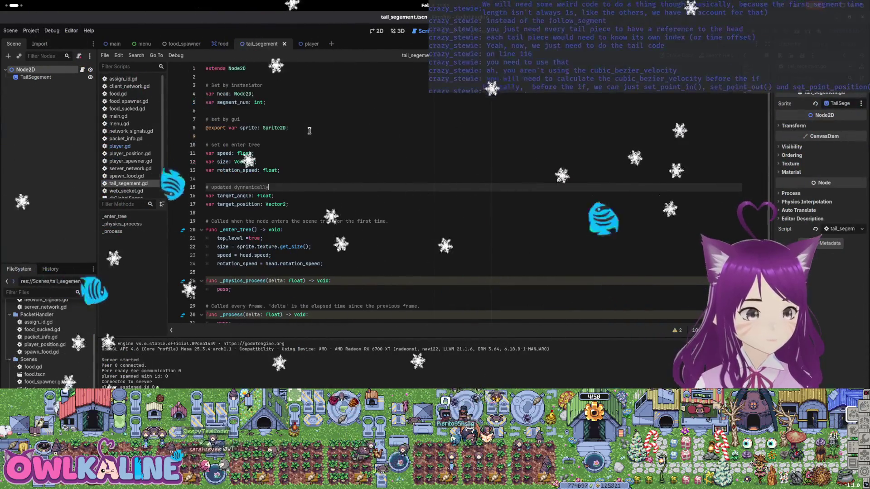
pyautogui.scroll(-1, 303, 103)
# - Change the head variable's type from Node2D to Player, then return to player.gd
pyautogui.click(266, 250)
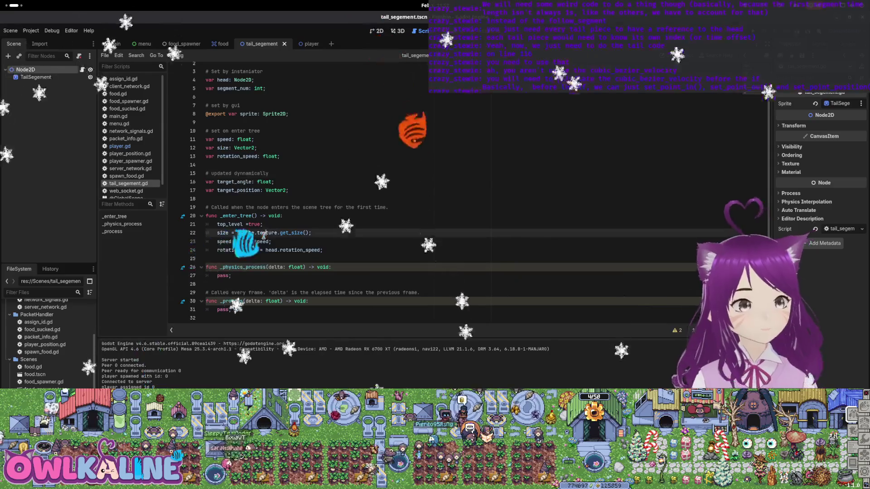
pyautogui.click(412, 216)
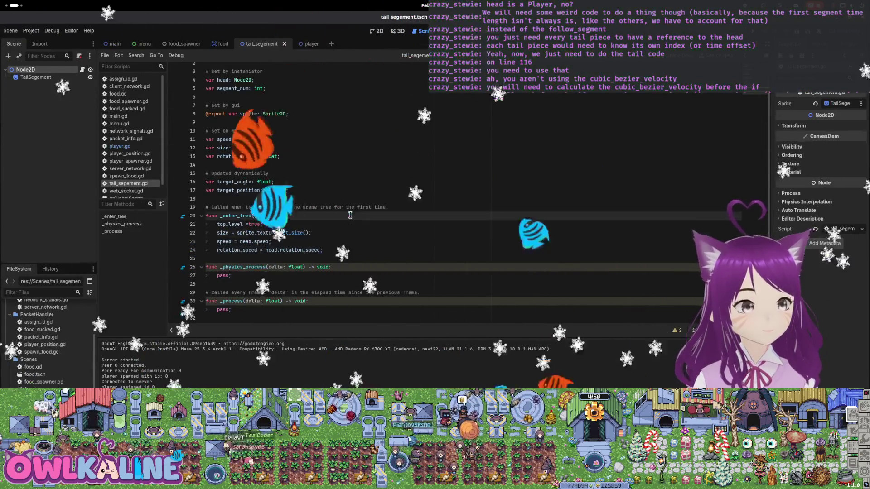
pyautogui.scroll(1, 412, 216)
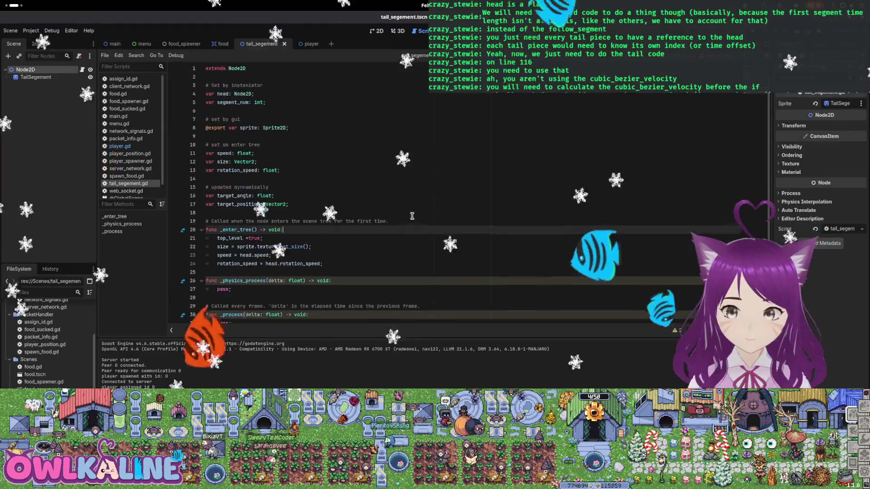
pyautogui.click(303, 45)
pyautogui.click(265, 46)
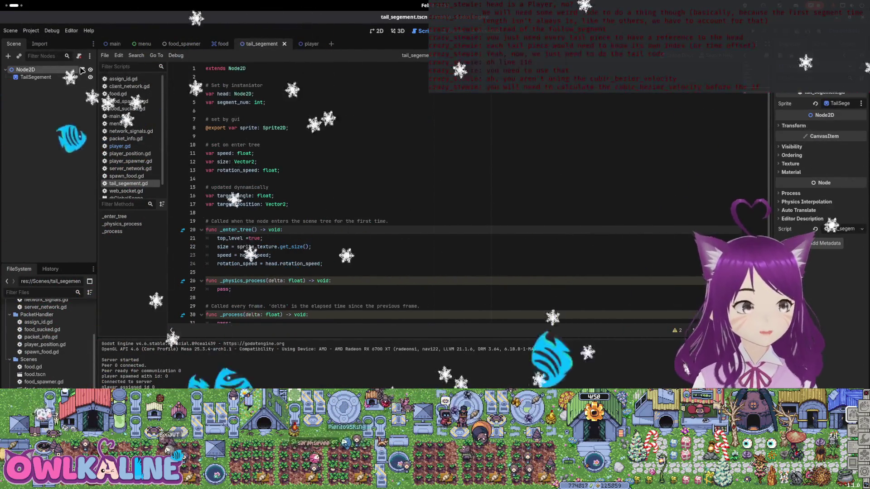
pyautogui.doubleClick(242, 94)
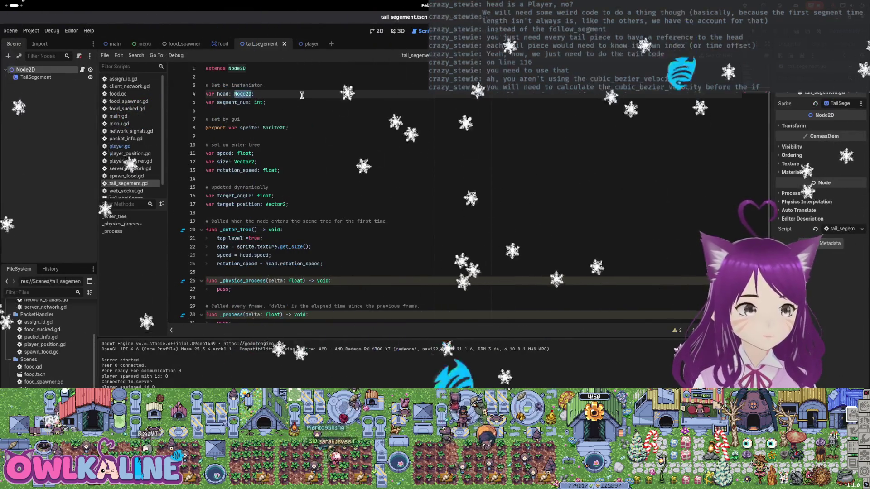
pyautogui.write('Player')
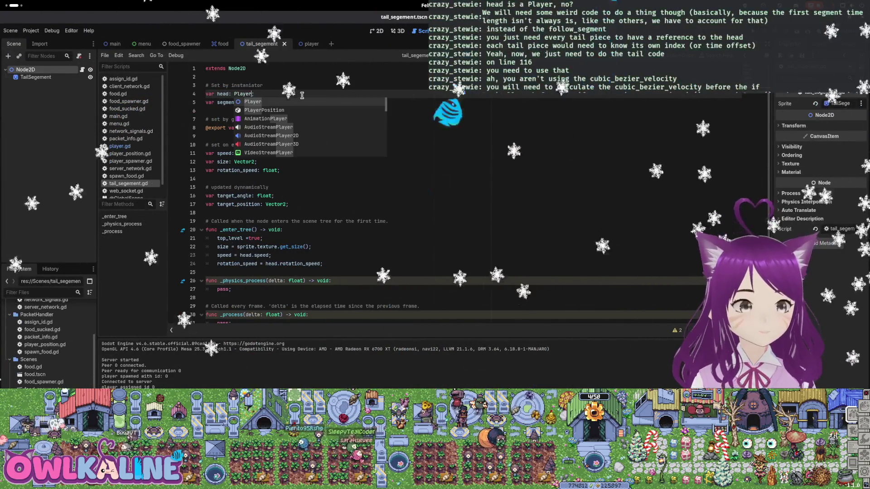
pyautogui.click(318, 80)
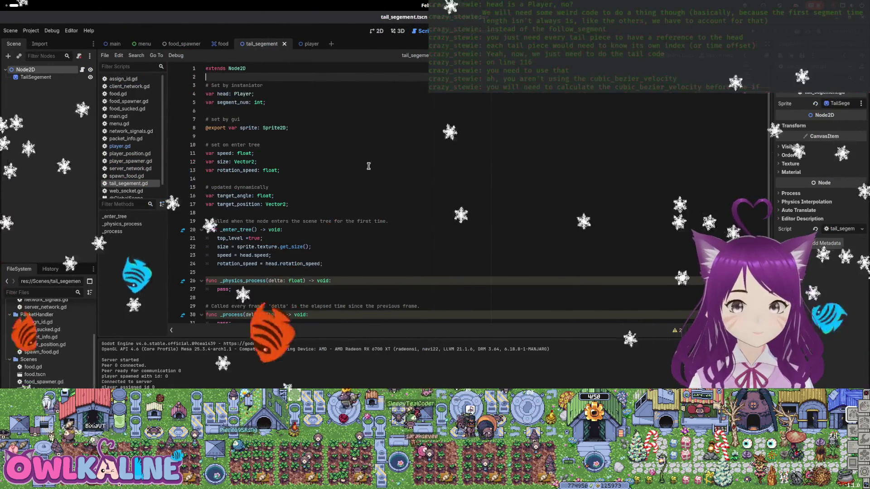
pyautogui.hotkey('ctrl', 'Tab')
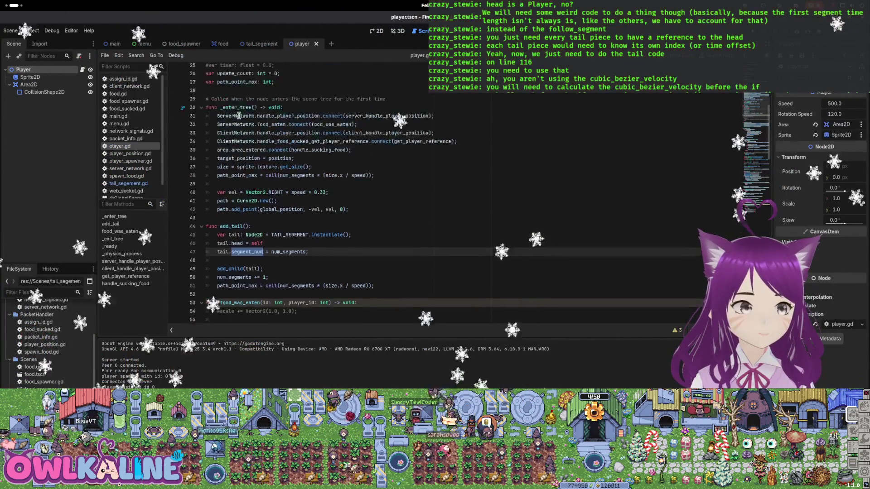
pyautogui.scroll(8, 308, 119)
# - Add class_name Tail to the top of tail_segement.gd, then return to player.gd
pyautogui.click(350, 171)
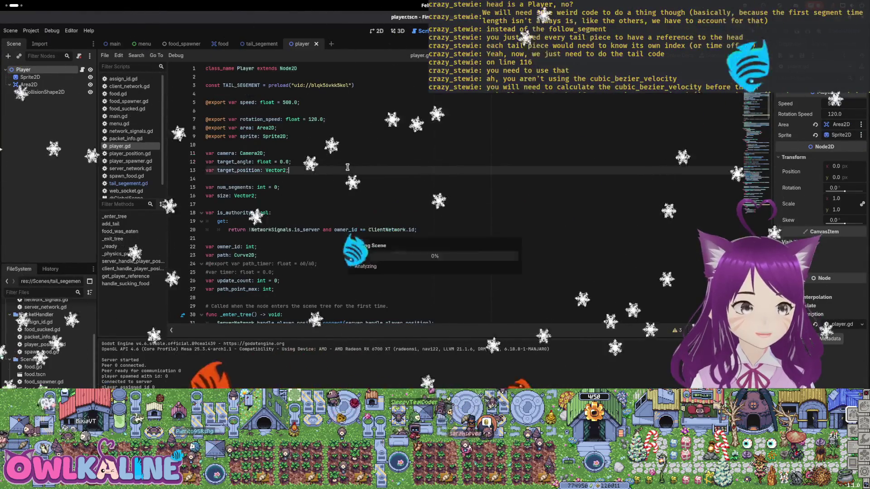
pyautogui.hotkey('ctrl', 'shift', 'Tab')
pyautogui.click(82, 71)
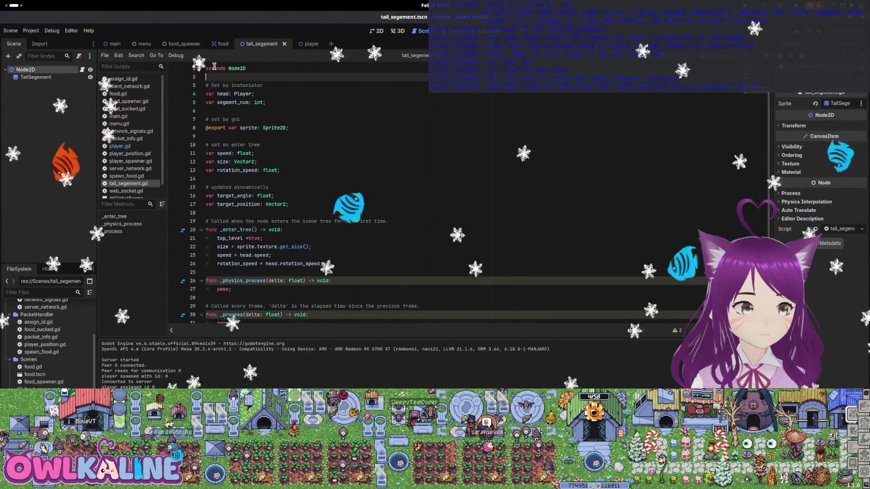
pyautogui.write('class_name T')
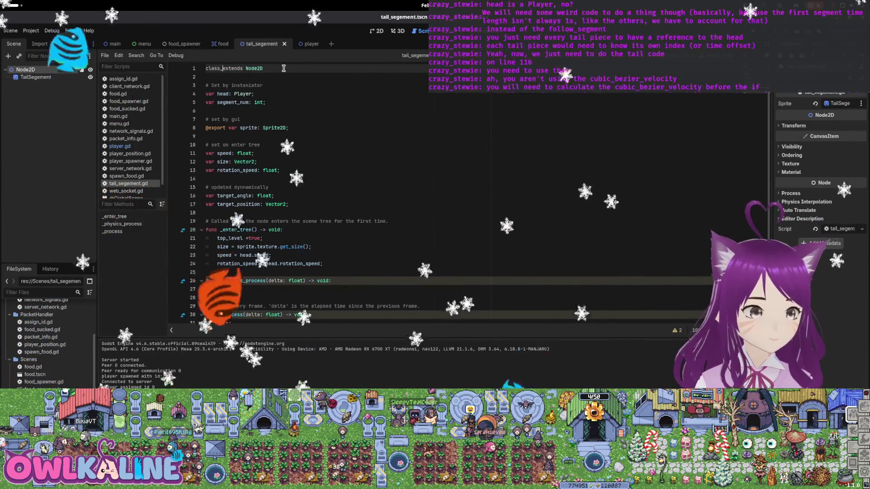
pyautogui.write('ail')
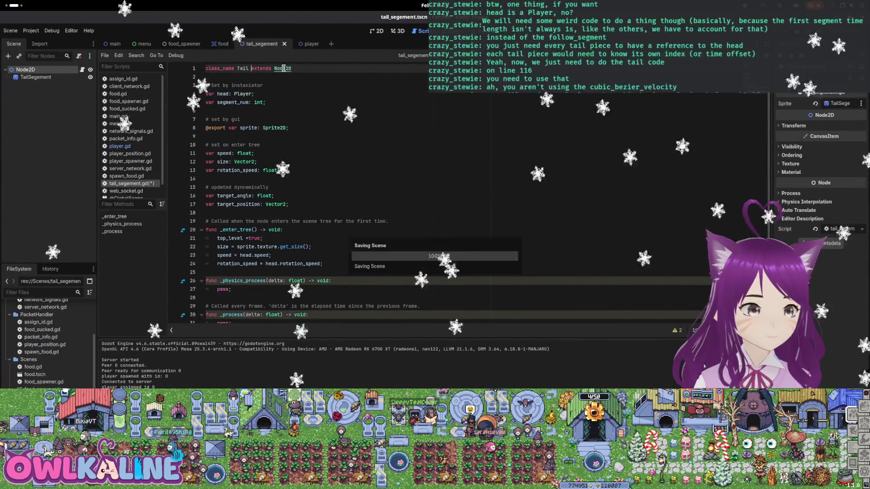
pyautogui.click(372, 126)
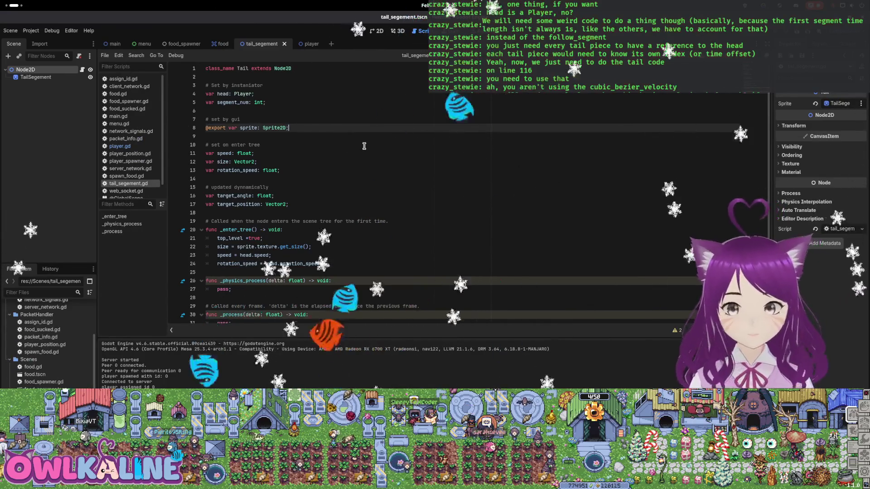
pyautogui.scroll(-1, 364, 145)
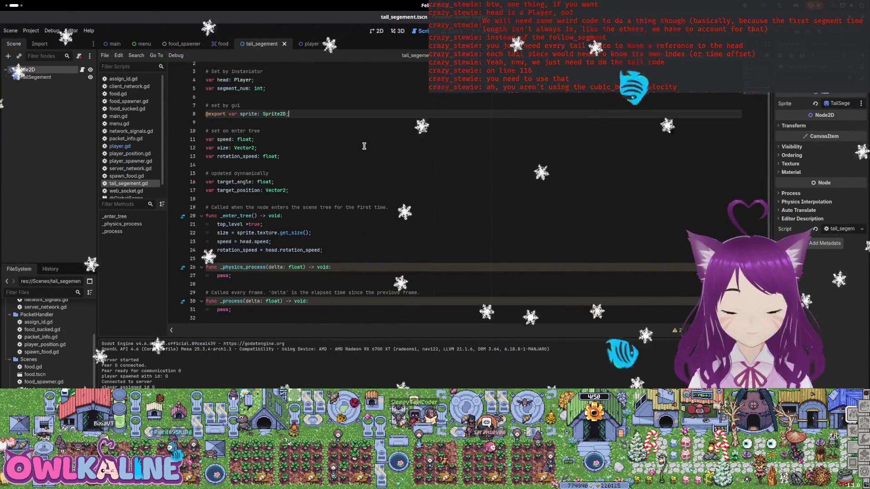
pyautogui.scroll(1, 363, 147)
pyautogui.click(357, 145)
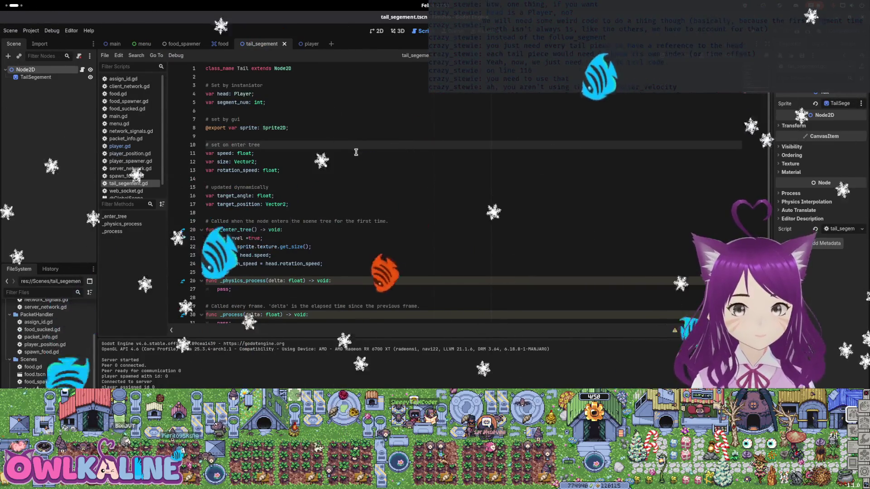
pyautogui.click(360, 102)
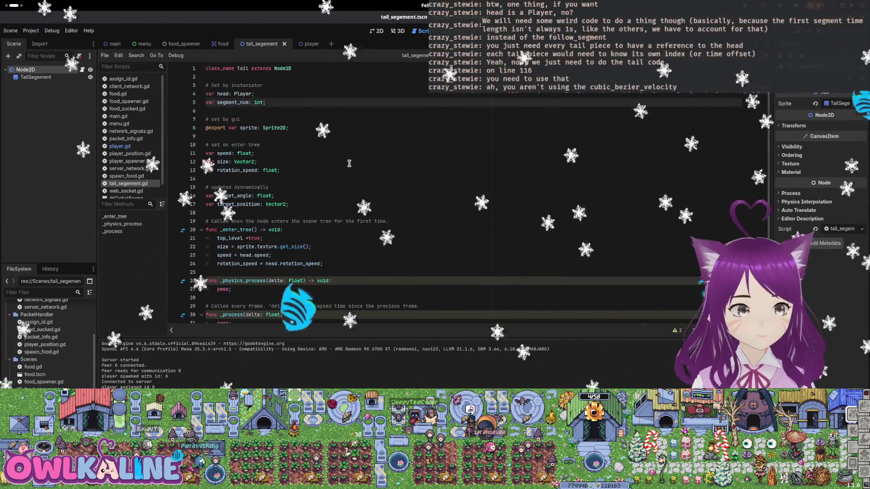
pyautogui.click(302, 43)
pyautogui.click(82, 69)
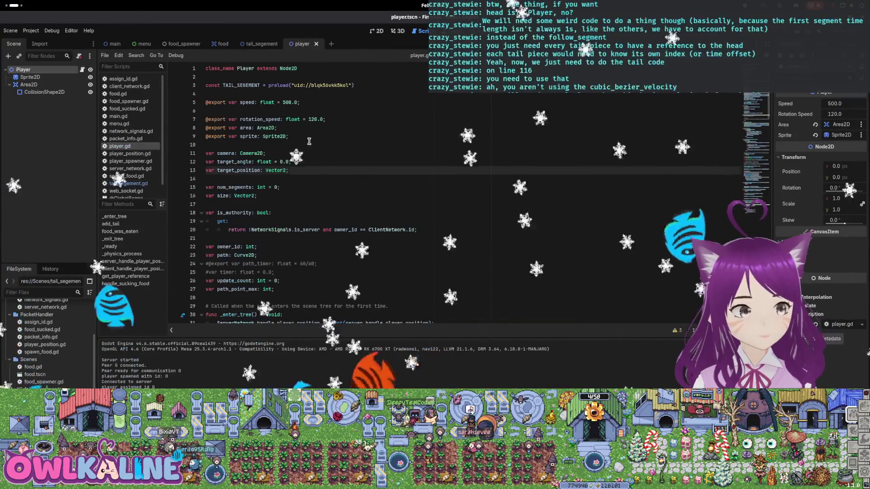
pyautogui.hotkey('ctrl', 'shift', 'Tab')
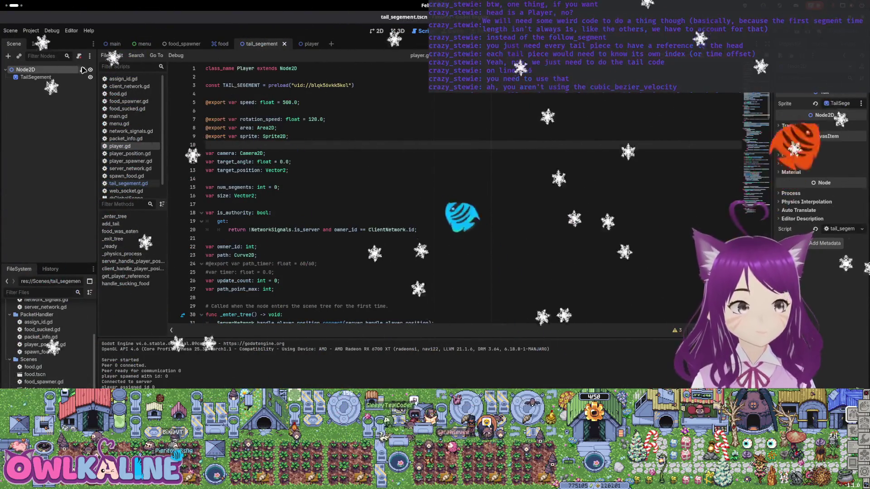
# - Revisit tail_segement.gd's sprite export line, then return to the player scene
pyautogui.click(83, 69)
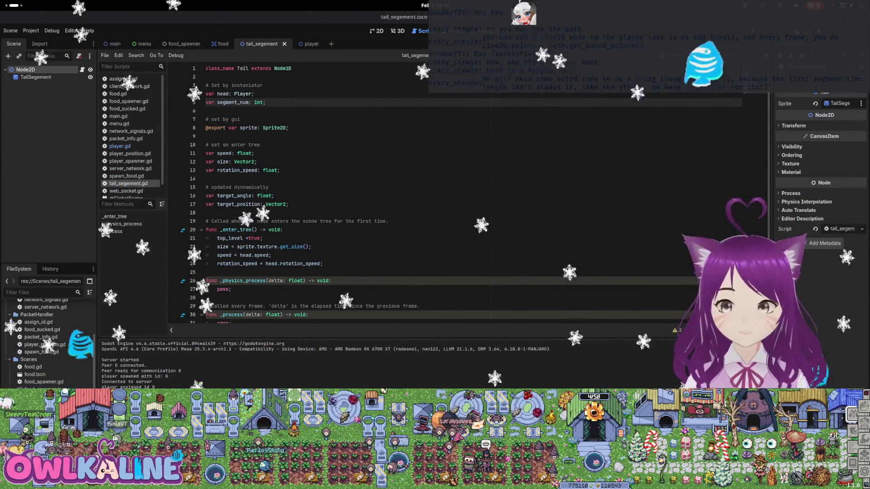
pyautogui.click(461, 129)
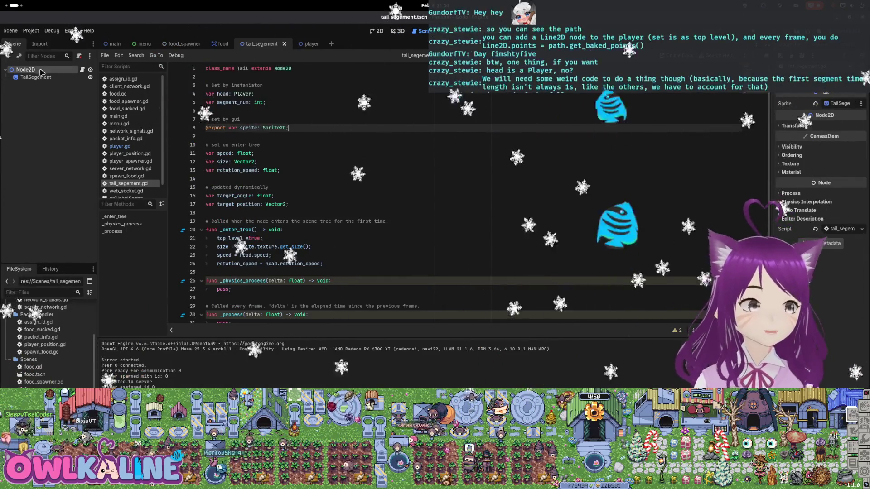
pyautogui.click(311, 44)
# - Add a Line2D child under the Player root by searching 'Line' in Add Child Node
pyautogui.rightClick(52, 71)
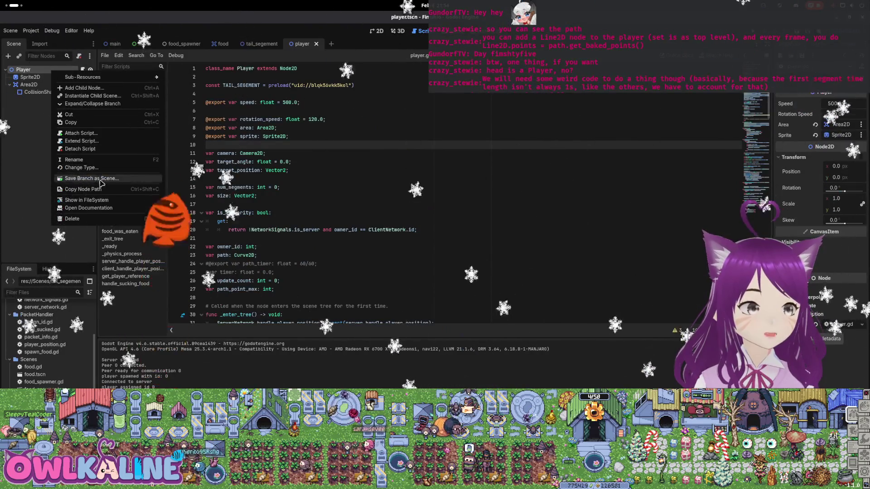
pyautogui.click(91, 89)
pyautogui.write('Li')
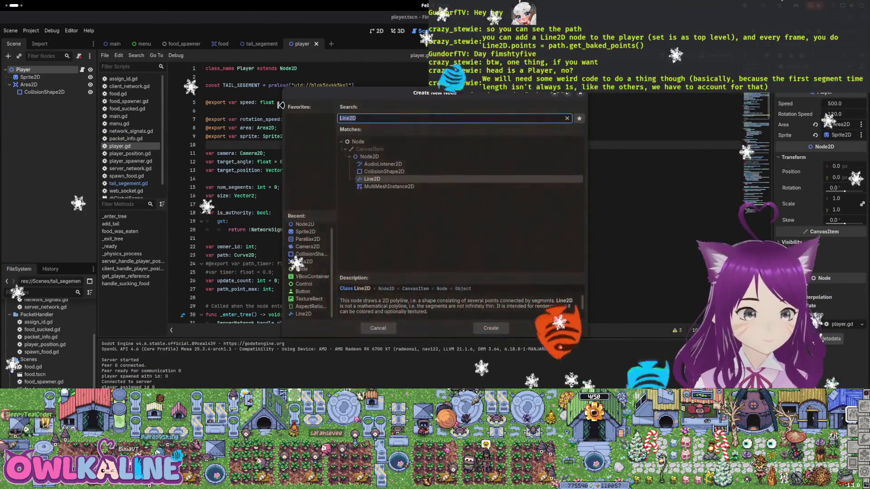
pyautogui.write('ne')
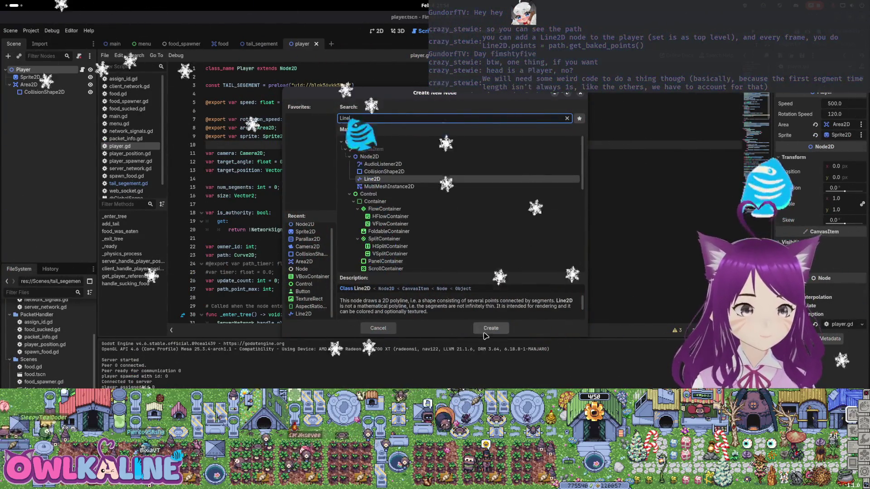
pyautogui.click(486, 330)
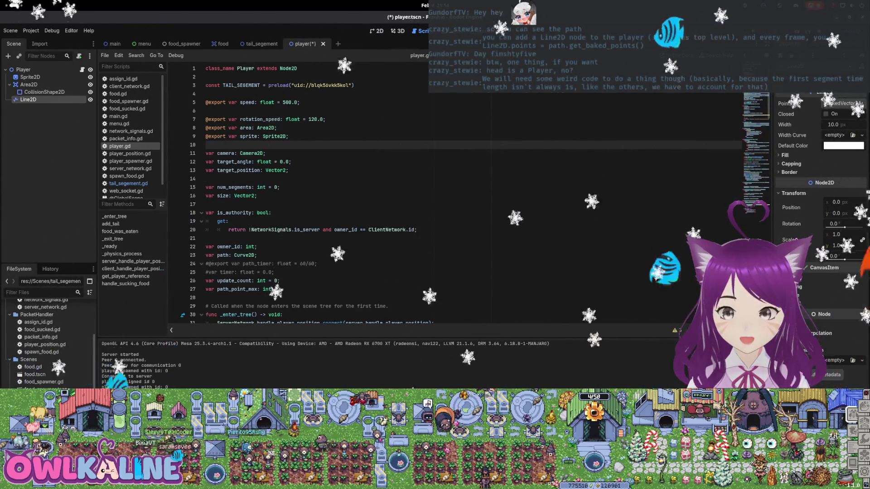
# - Inspect Line2D's Ordering, Process modes, Editor Description and Visibility sections to reach Top Level
pyautogui.click(797, 288)
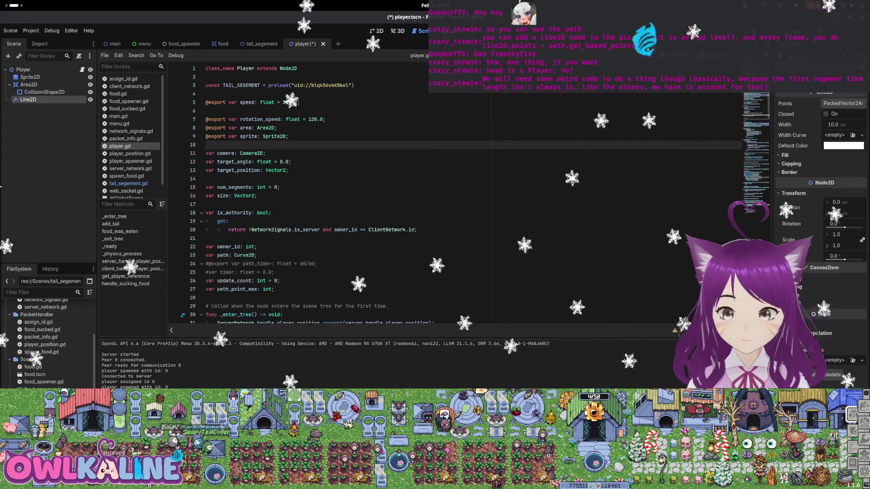
pyautogui.click(805, 323)
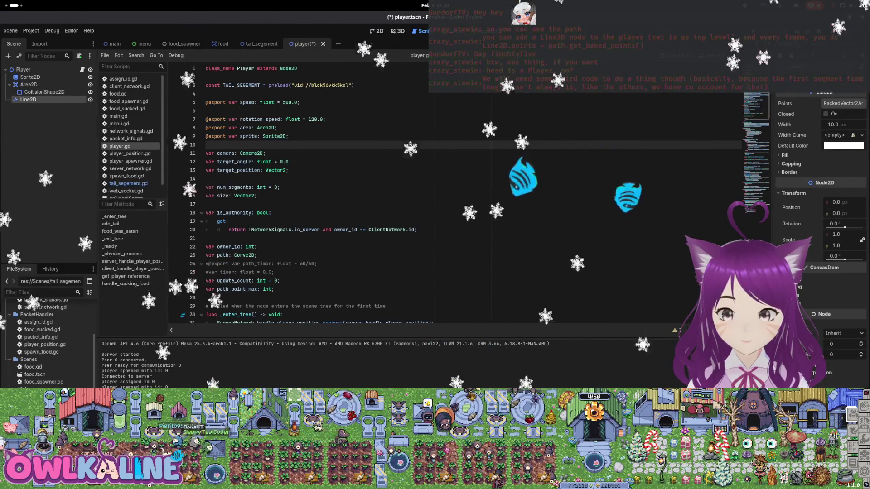
pyautogui.click(833, 334)
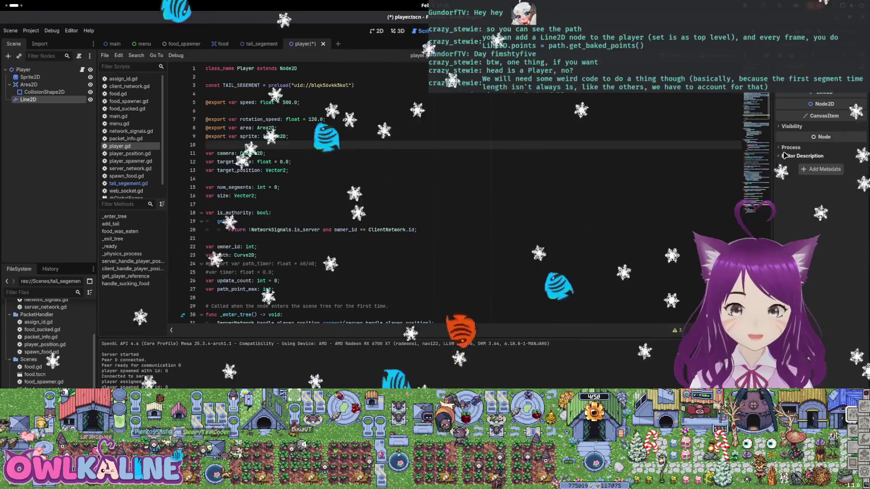
pyautogui.click(791, 156)
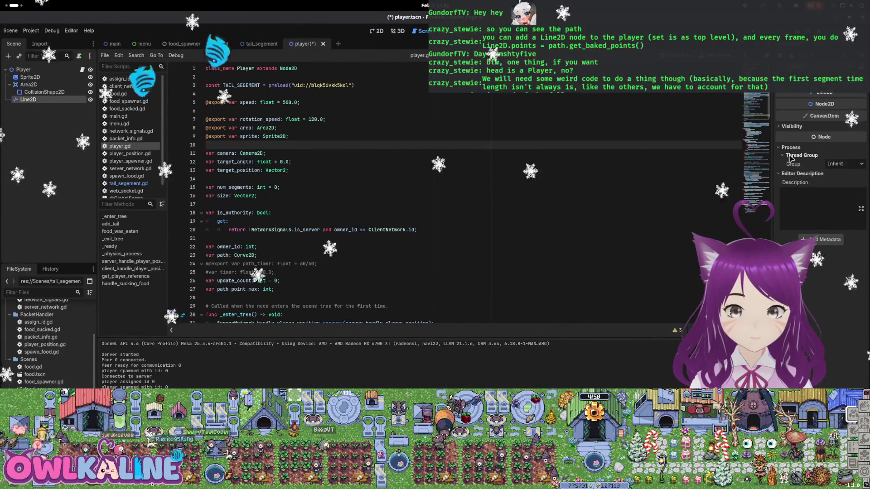
pyautogui.click(791, 127)
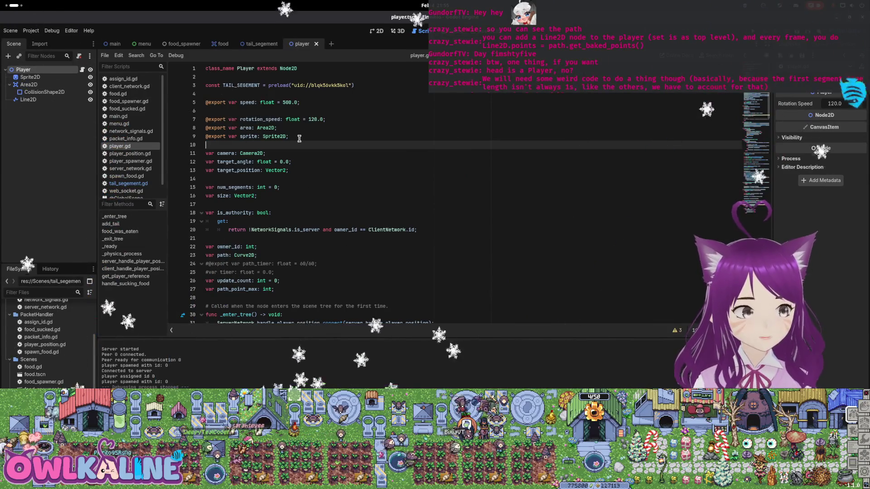
pyautogui.press('Return')
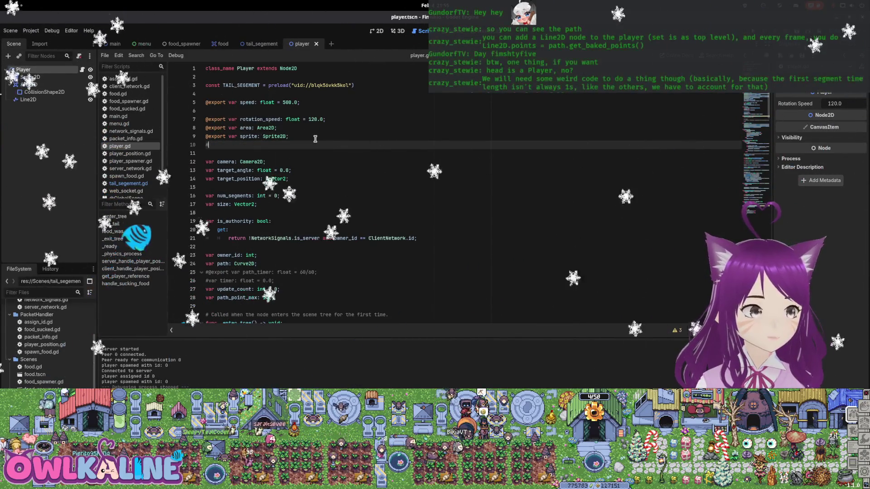
pyautogui.write('export ')
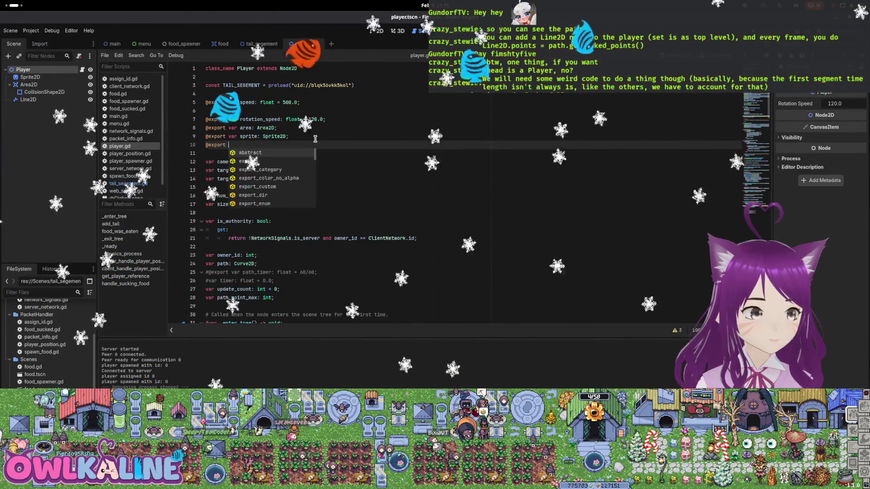
pyautogui.write('var visual_line')
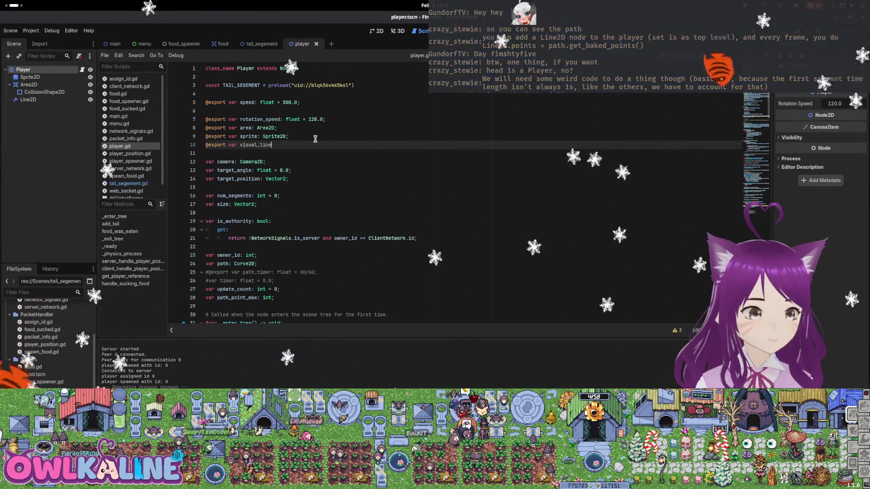
pyautogui.write(': Line2D;')
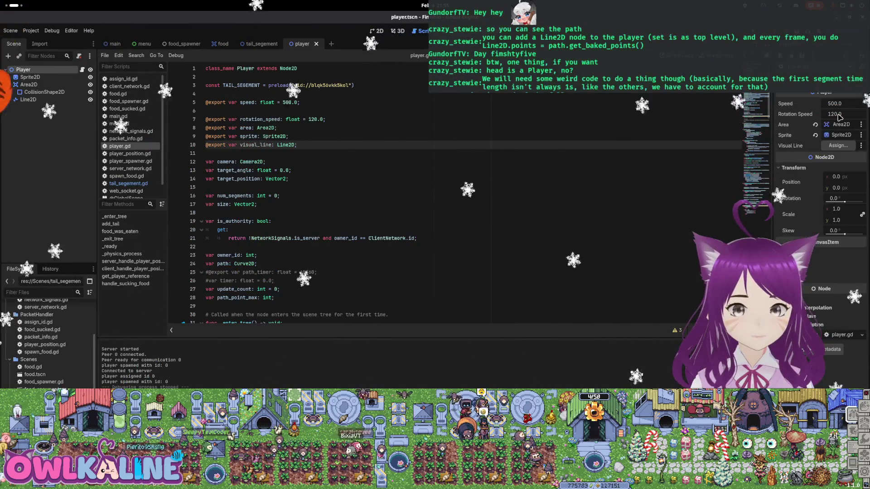
pyautogui.moveTo(655, 97); pyautogui.dragTo(837, 145)
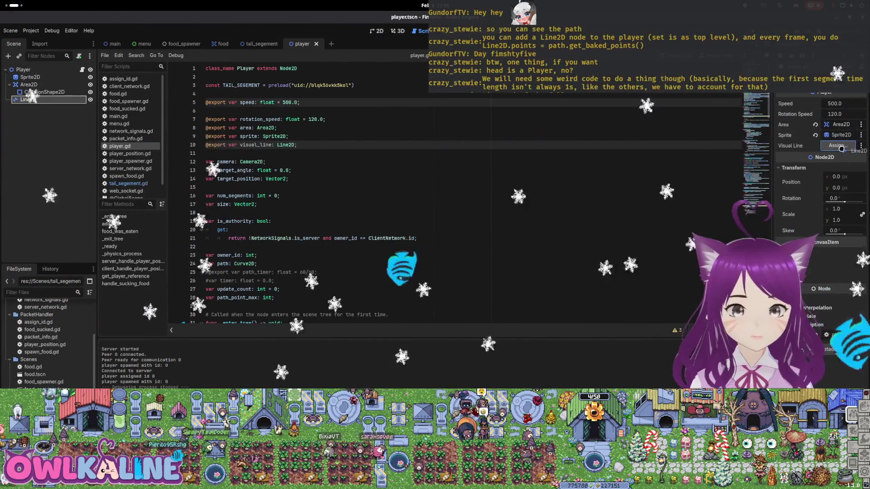
pyautogui.scroll(-10, 330, 124)
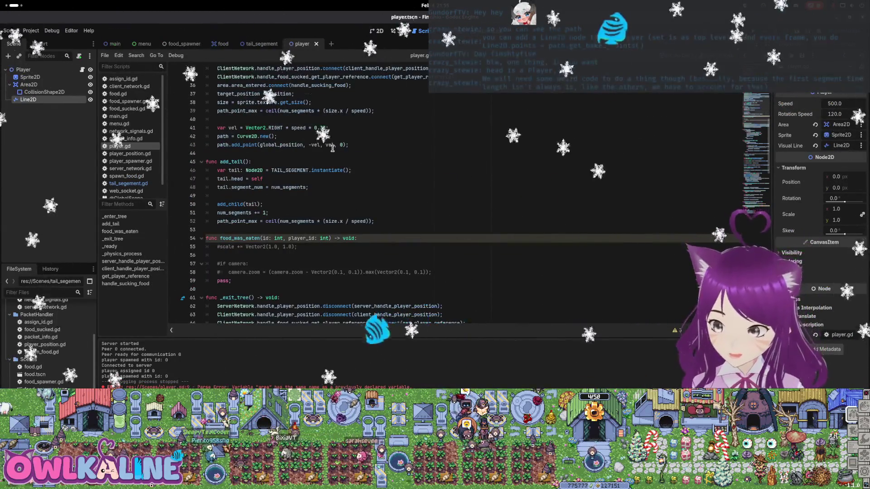
# - Add a func _process(delta: float) -> void: after the _ready function in player.gd
pyautogui.scroll(-13, 349, 212)
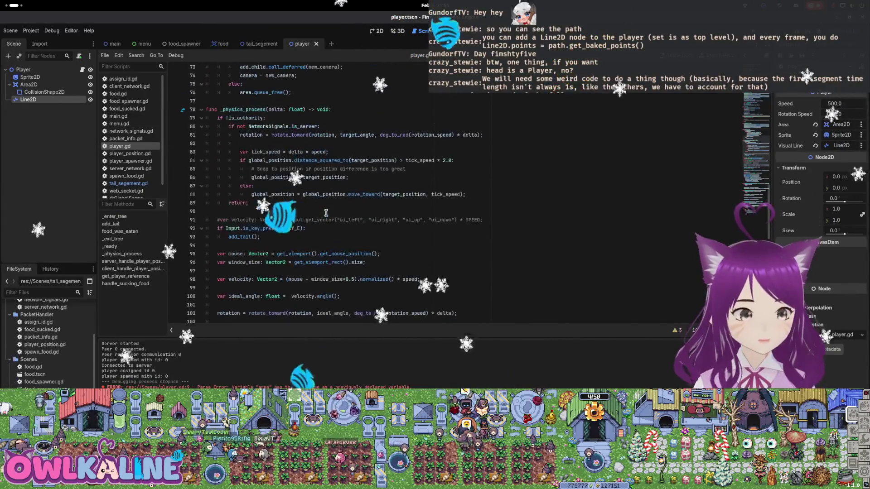
pyautogui.scroll(-13, 266, 121)
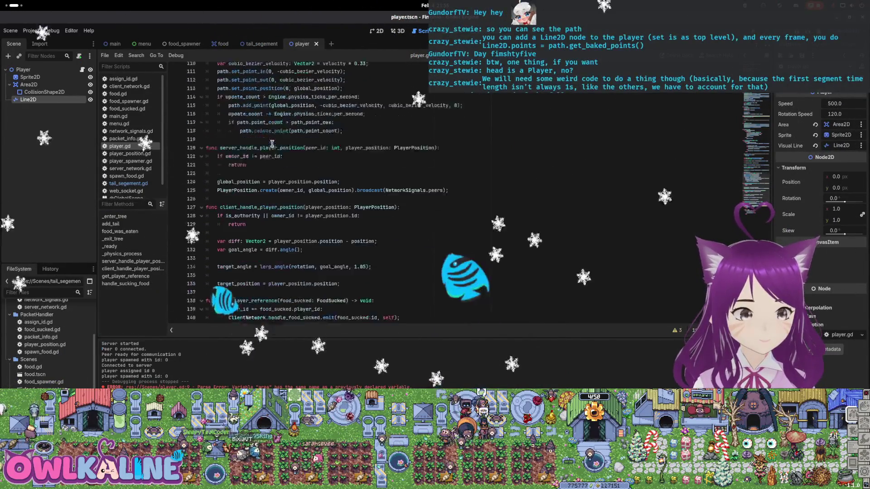
pyautogui.scroll(17, 301, 168)
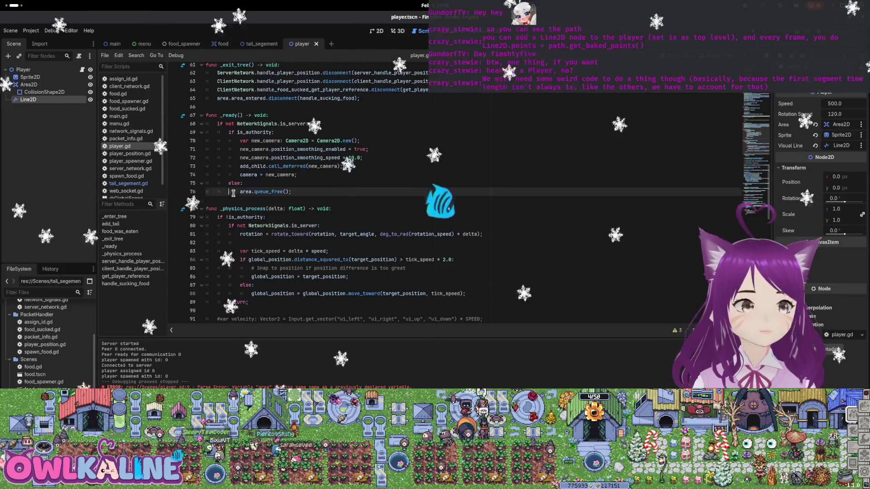
pyautogui.click(229, 200)
pyautogui.press('Return')
pyautogui.press('Return')
pyautogui.press('Up')
pyautogui.write('func ')
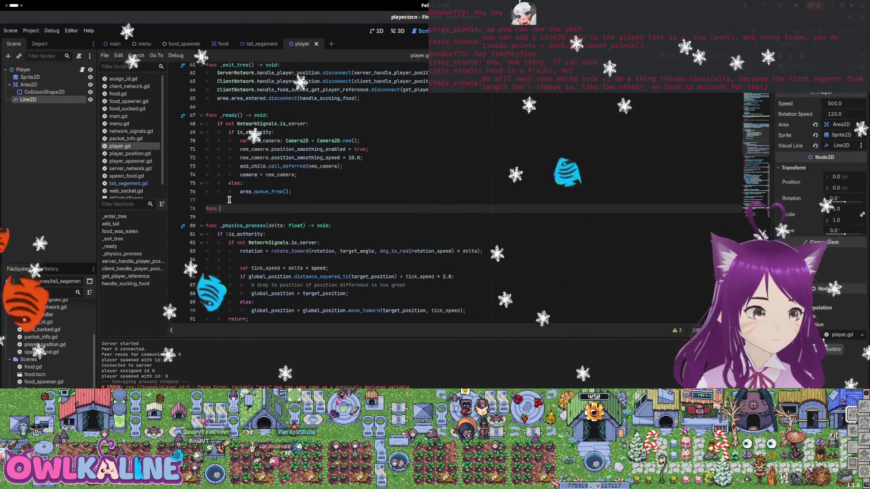
pyautogui.write('_proc')
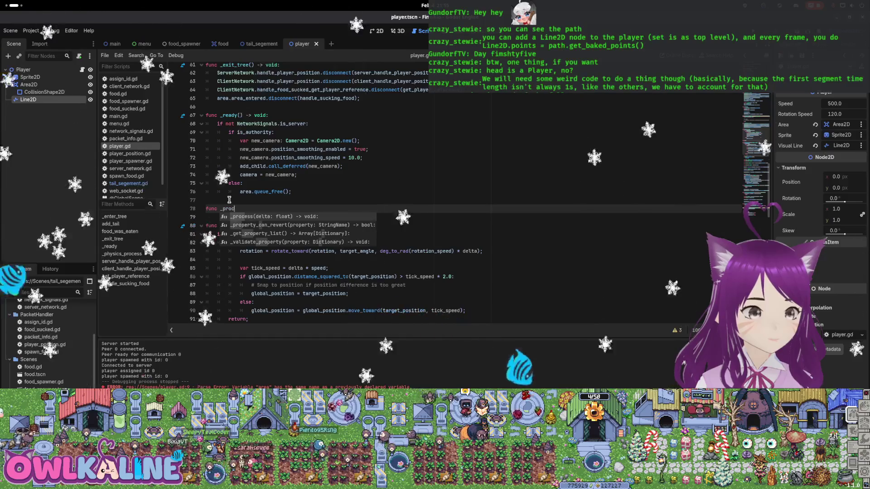
pyautogui.press('Return')
pyautogui.press('Return')
pyautogui.write('visu')
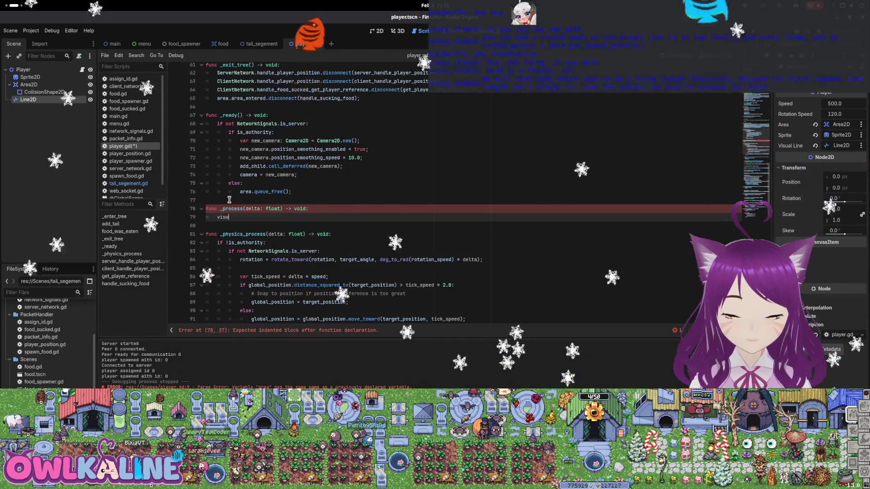
# - Make _process assign path.get_baked_points() to visual_line, then save player.gd
pyautogui.write('a')
pyautogui.press('Return')
pyautogui.write('= path')
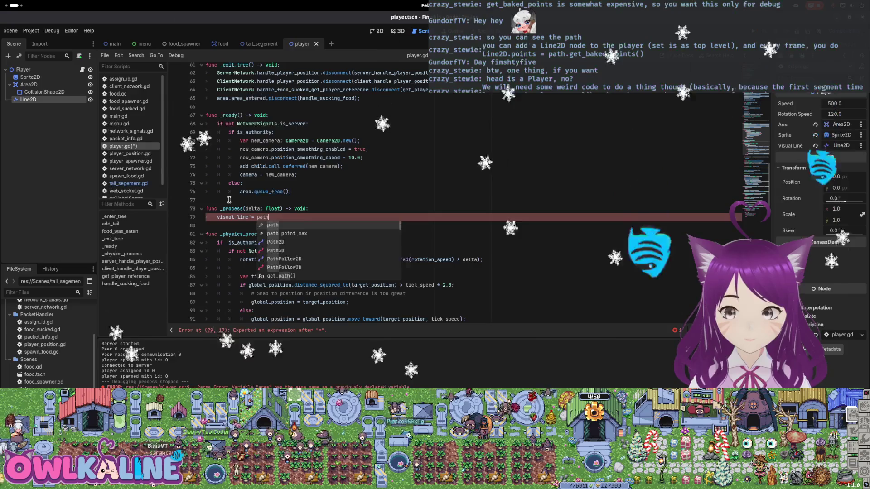
pyautogui.write('.get_b')
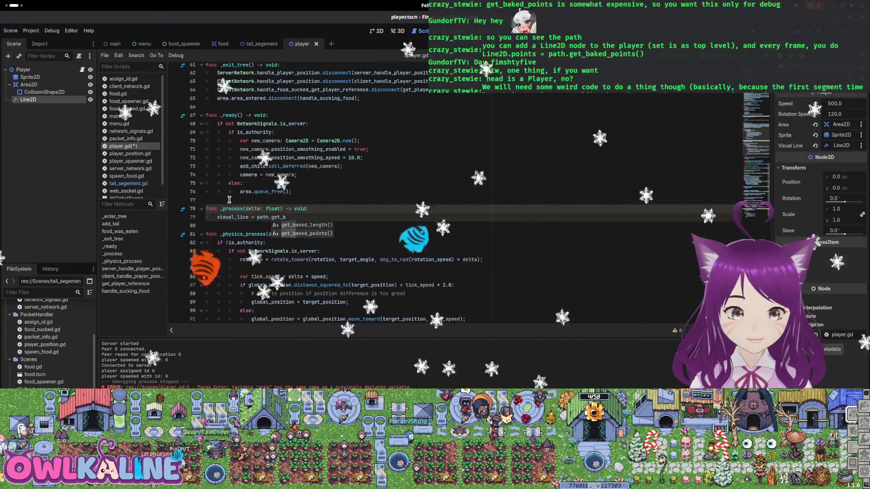
pyautogui.press('Down')
pyautogui.press('Return')
pyautogui.write(';')
pyautogui.hotkey('ctrl', 's')
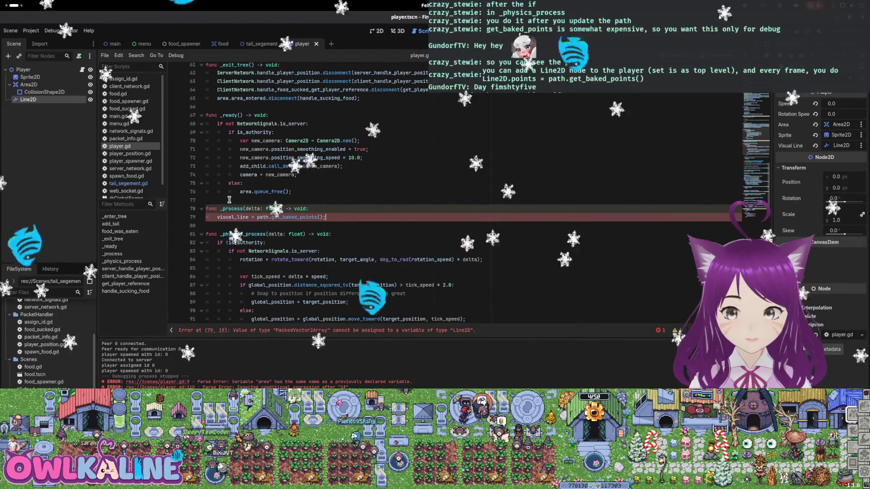
# - Delete the _process function and open a new line after the remove_point call
pyautogui.moveTo(325, 217); pyautogui.dragTo(217, 218)
pyautogui.press('BackSpace')
pyautogui.scroll(-10, 218, 219)
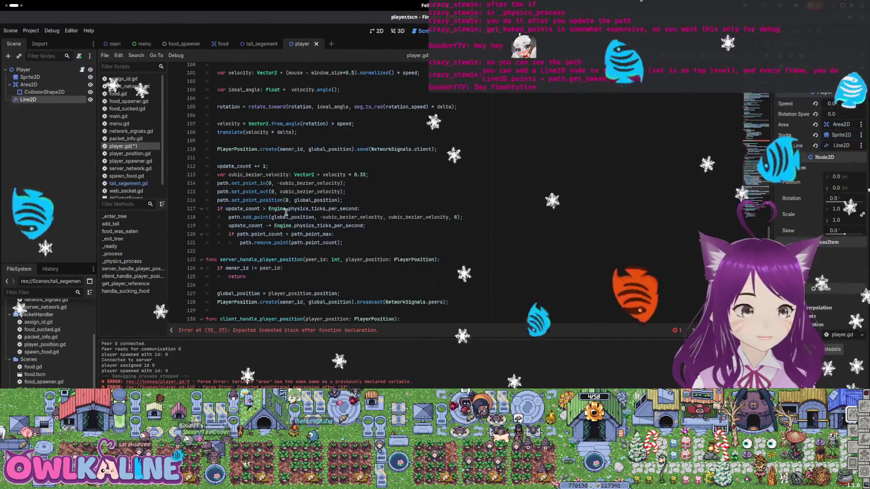
pyautogui.click(371, 243)
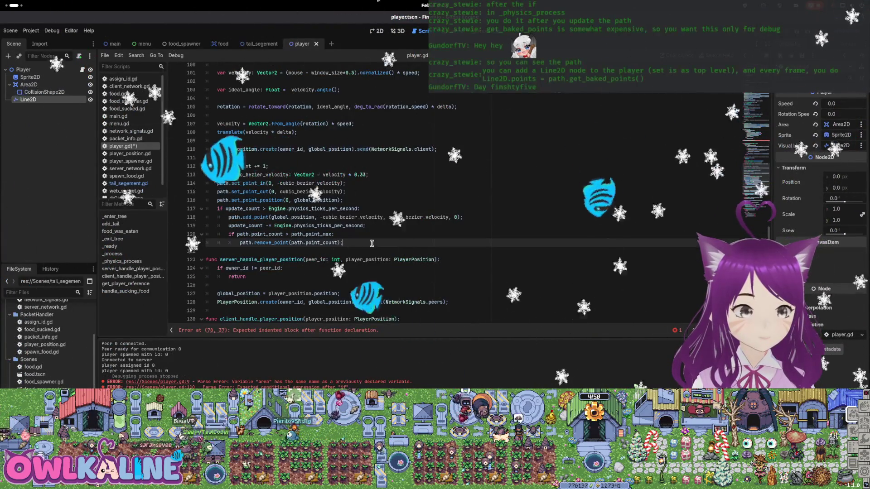
pyautogui.press('Return')
pyautogui.write('visual_line = path.get_baked_points();')
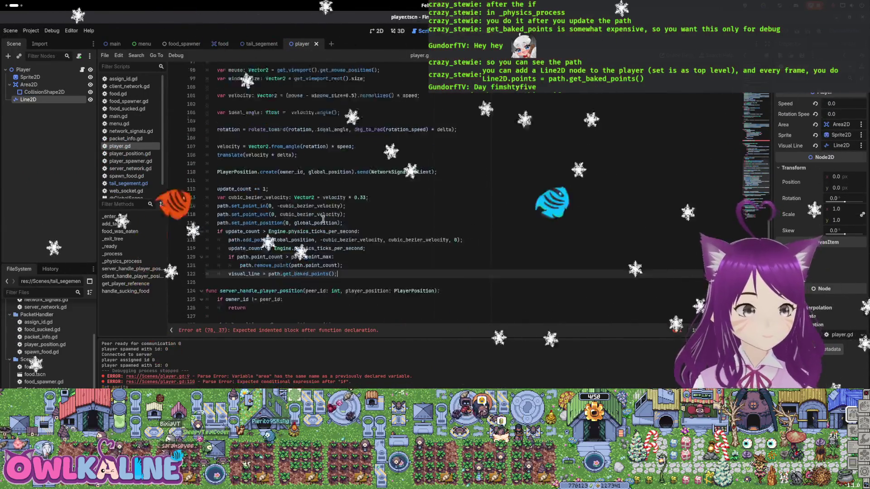
pyautogui.scroll(11, 372, 244)
pyautogui.click(194, 155)
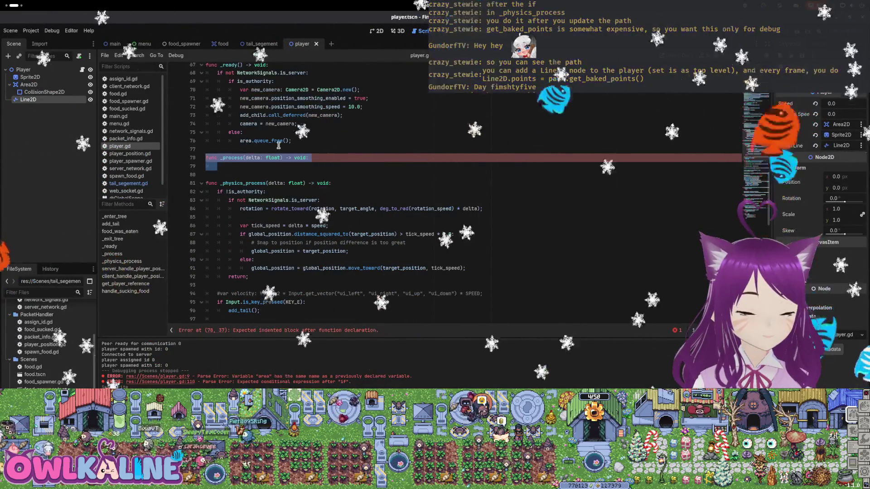
pyautogui.press('BackSpace')
pyautogui.press('BackSpace')
pyautogui.press('BackSpace')
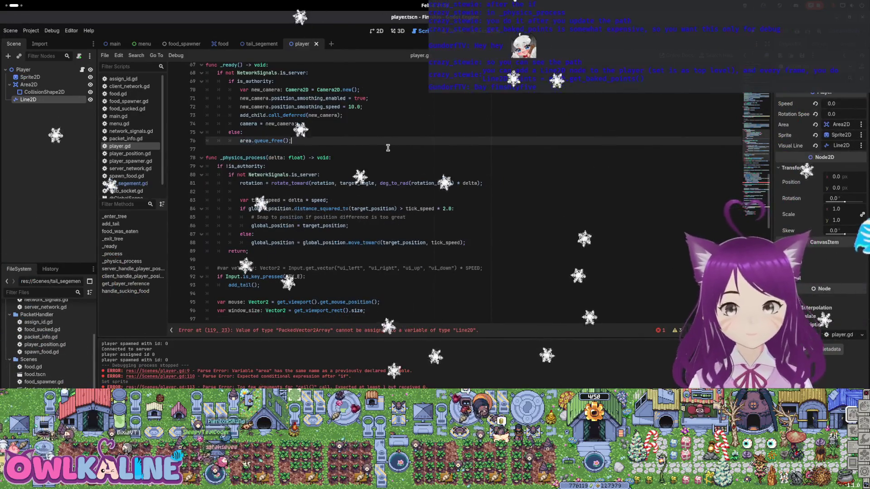
pyautogui.scroll(-12, 388, 148)
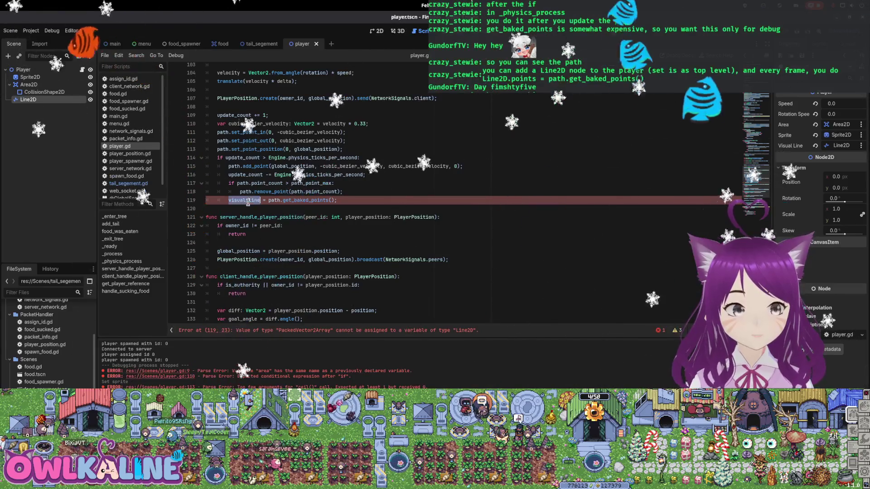
pyautogui.scroll(20, 311, 179)
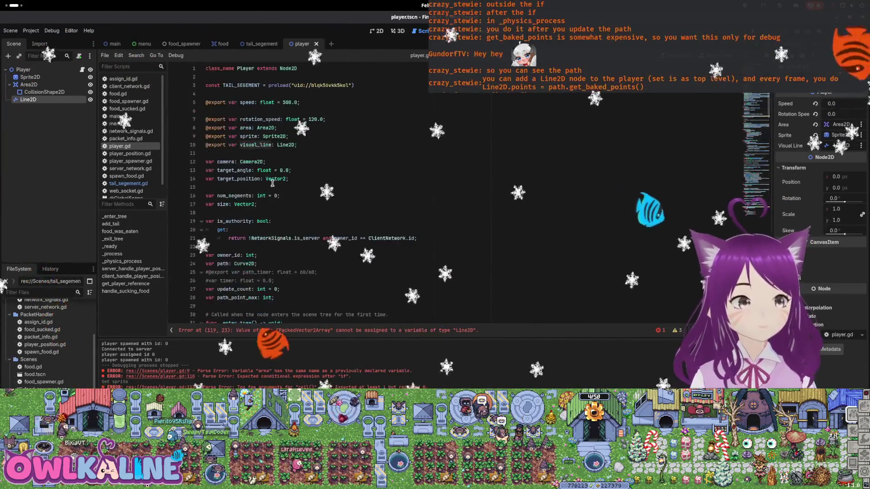
pyautogui.scroll(-20, 255, 144)
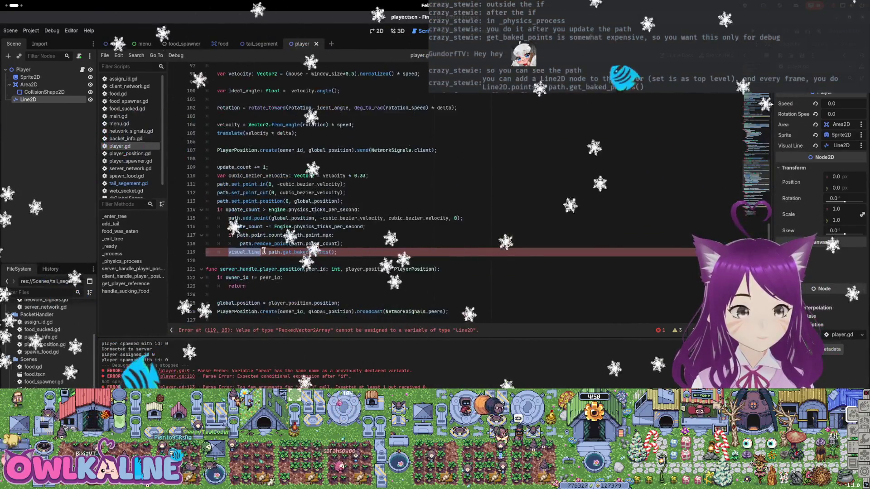
# - Make line 119 set visual_line.points = path.get_baked_points(), unindented out of the if block
pyautogui.click(262, 252)
pyautogui.write('.')
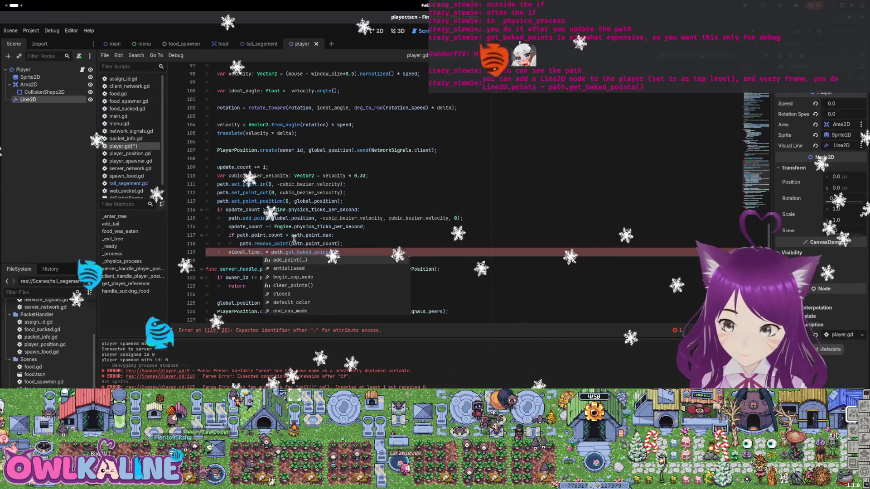
pyautogui.write('points')
pyautogui.click(421, 226)
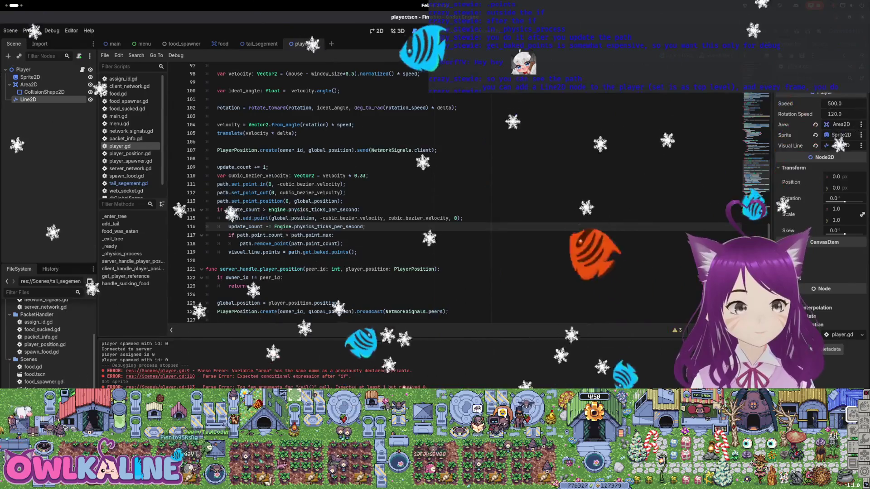
pyautogui.moveTo(226, 210); pyautogui.dragTo(325, 210)
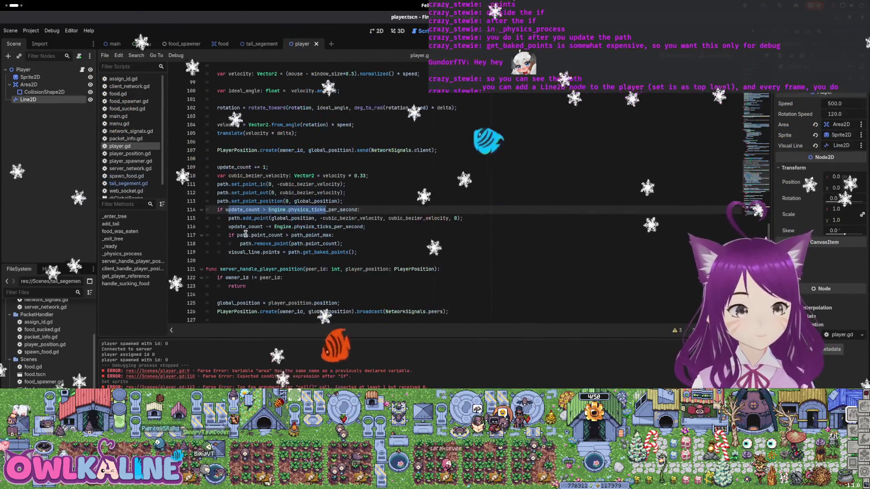
pyautogui.click(228, 252)
pyautogui.press('BackSpace')
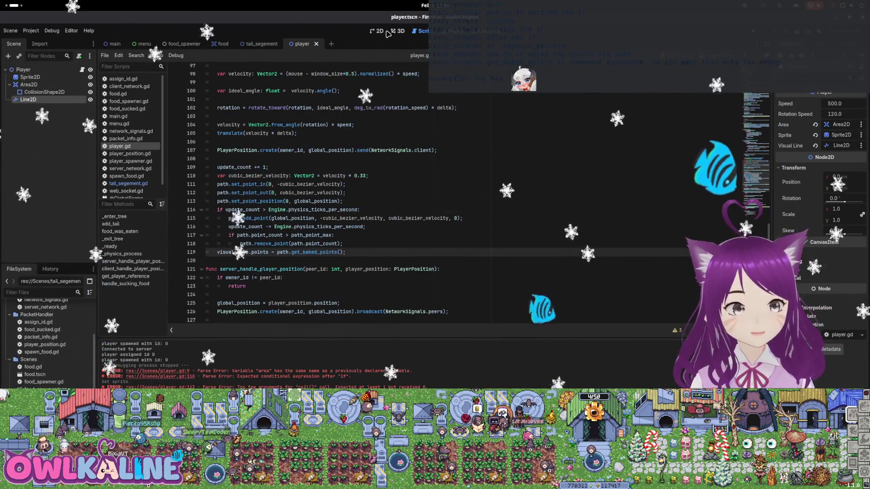
# - Run the project from the 2D view, join as Client to check the white trail, then stop it
pyautogui.hotkey('ctrl', 'F1')
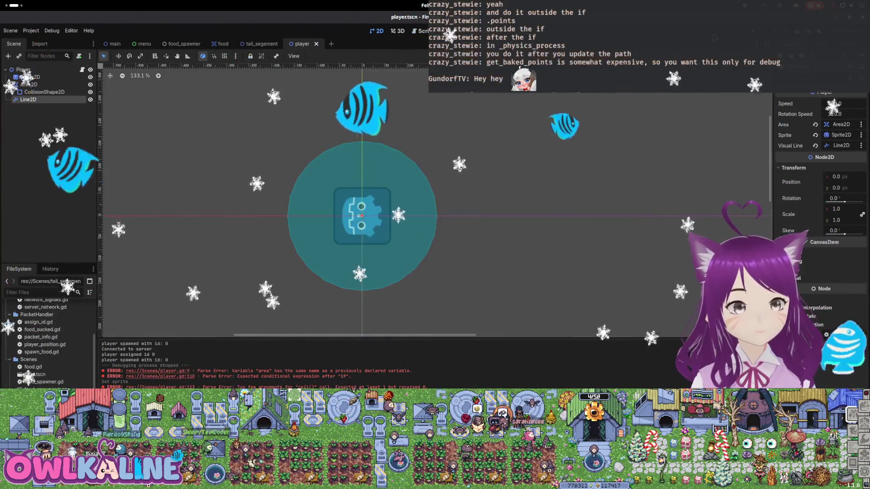
pyautogui.press('F5')
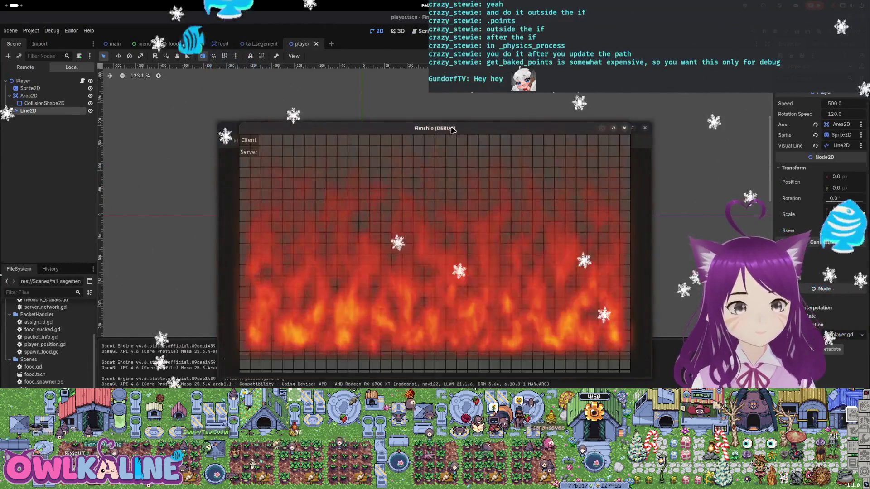
pyautogui.moveTo(385, 132); pyautogui.dragTo(285, 114)
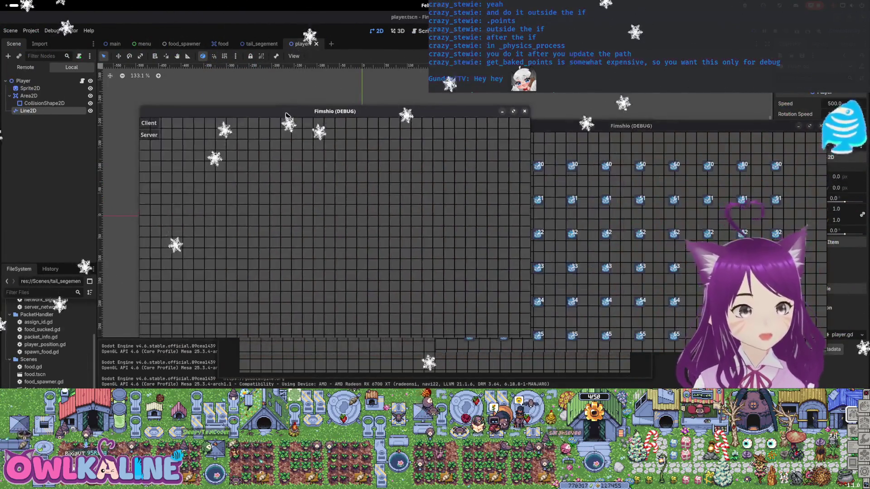
pyautogui.click(149, 124)
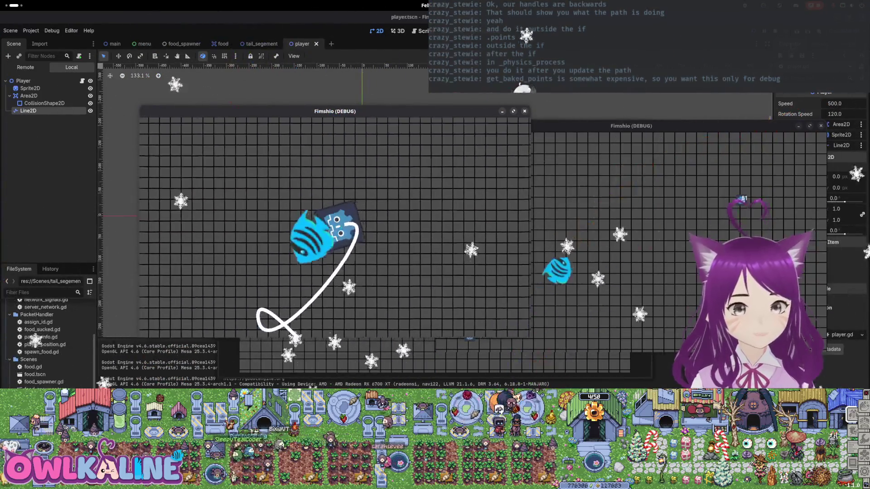
pyautogui.click(814, 6)
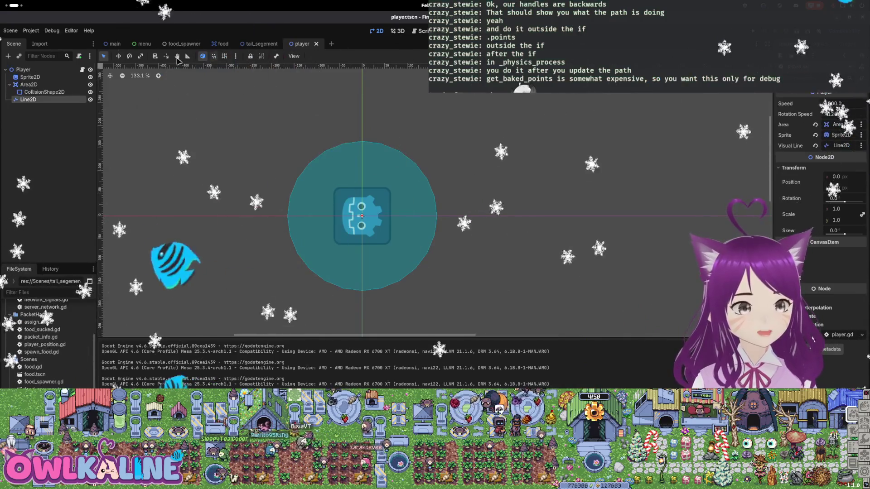
# - Open the Player script and remove the minus sign before vel on line 43
pyautogui.click(83, 69)
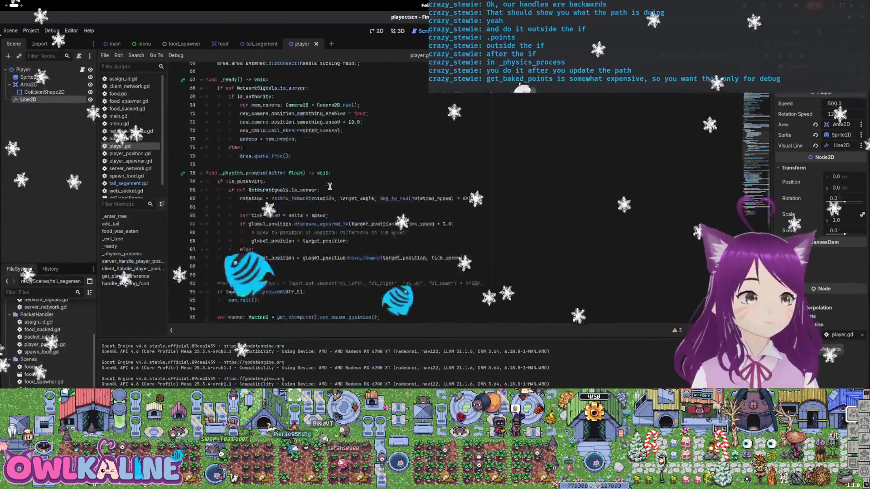
pyautogui.scroll(-8, 322, 190)
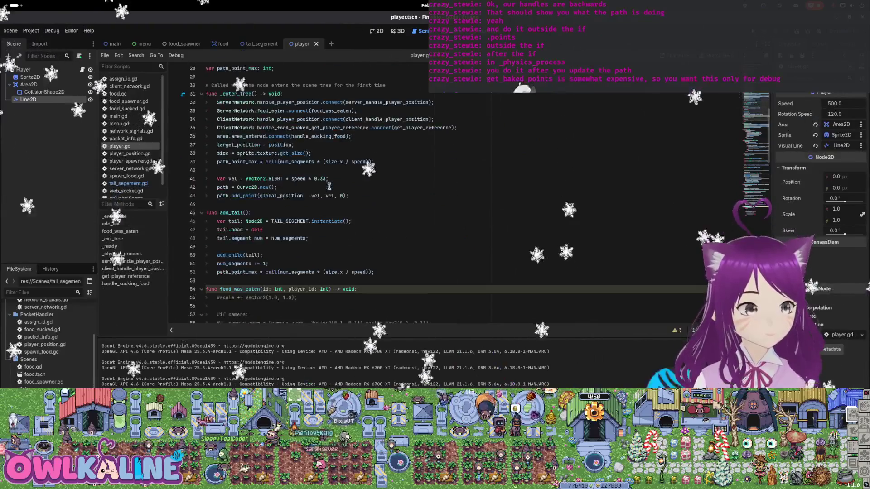
pyautogui.click(312, 195)
pyautogui.press('BackSpace')
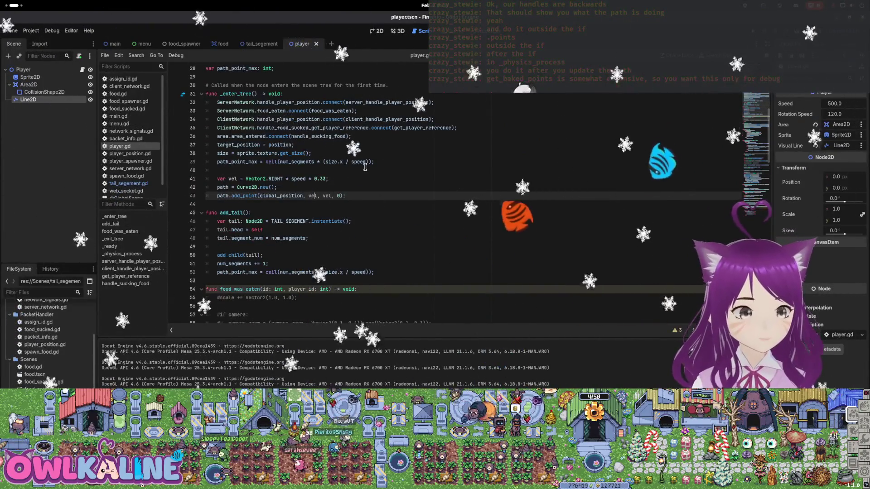
pyautogui.write('-')
# - In add_point on line 115, move the minus sign from the first handle velocity to the second
pyautogui.scroll(-7, 369, 186)
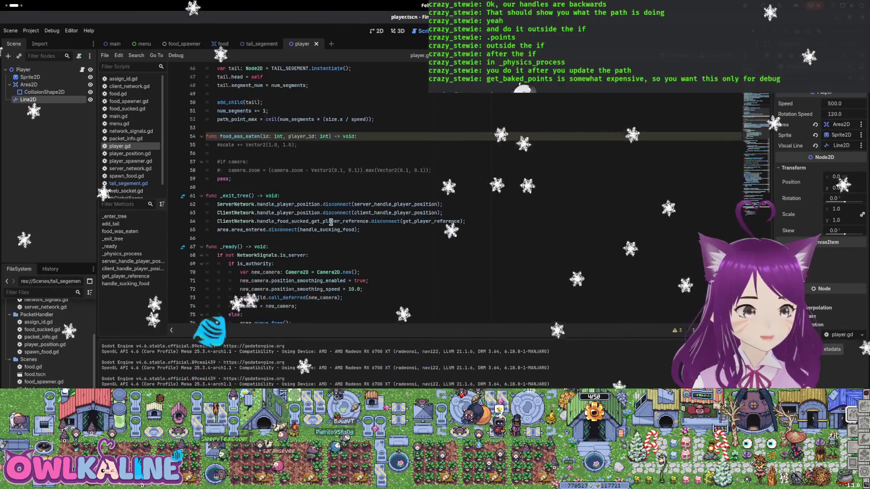
pyautogui.scroll(-18, 375, 208)
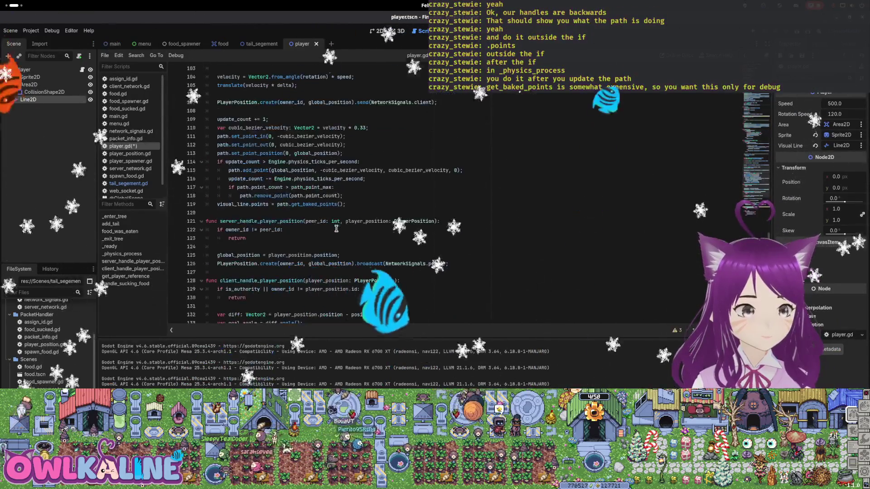
pyautogui.click(323, 170)
pyautogui.press('BackSpace')
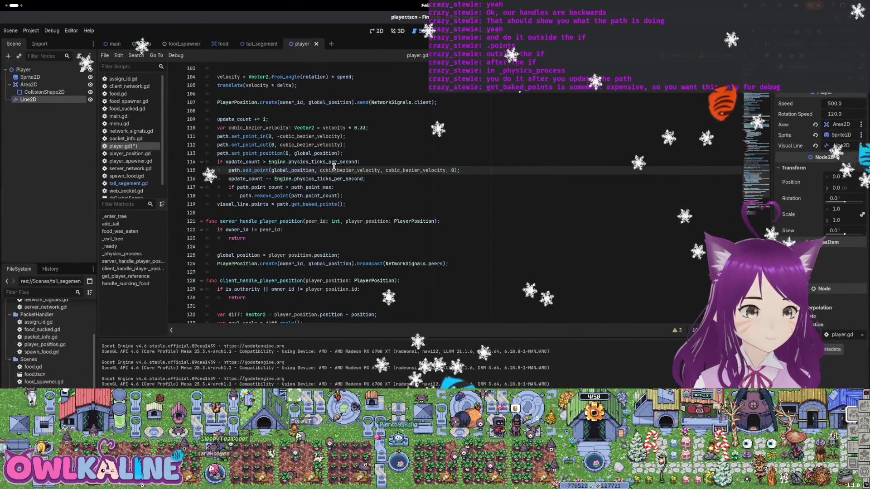
pyautogui.write('+')
pyautogui.press('Up')
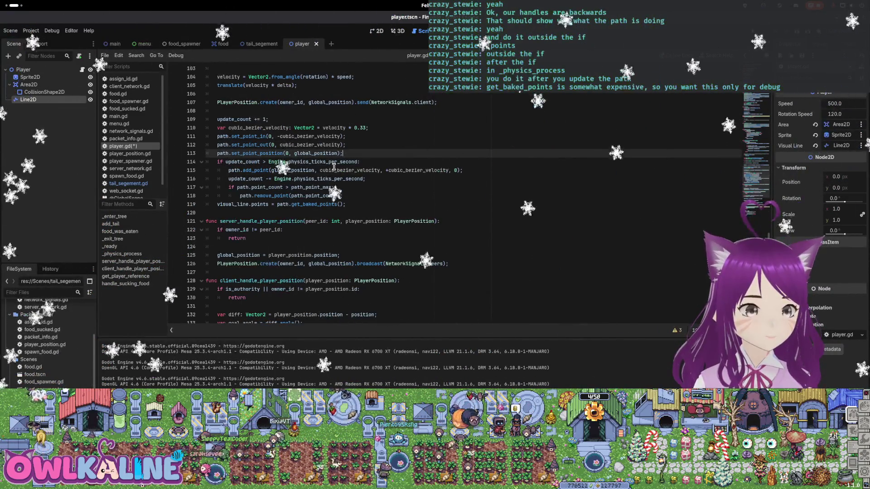
pyautogui.press('Down')
pyautogui.hotkey('ctrl', 'z')
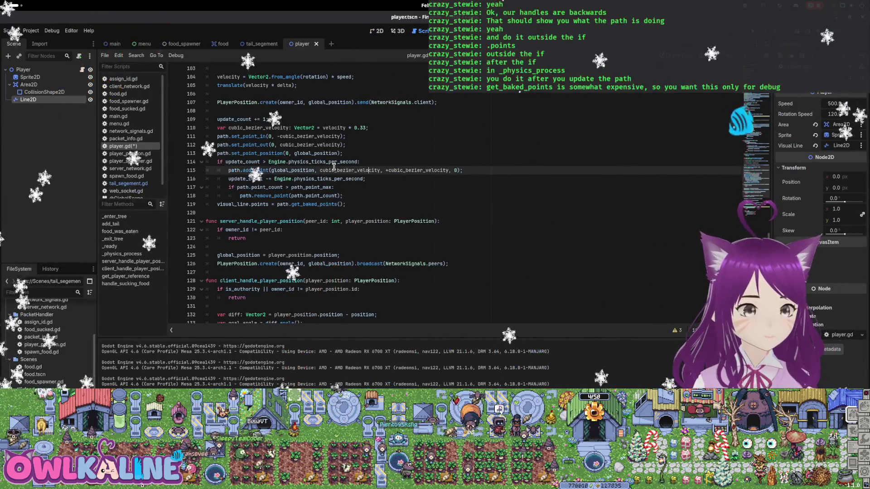
pyautogui.press('Delete')
pyautogui.hotkey('ctrl', 'Right')
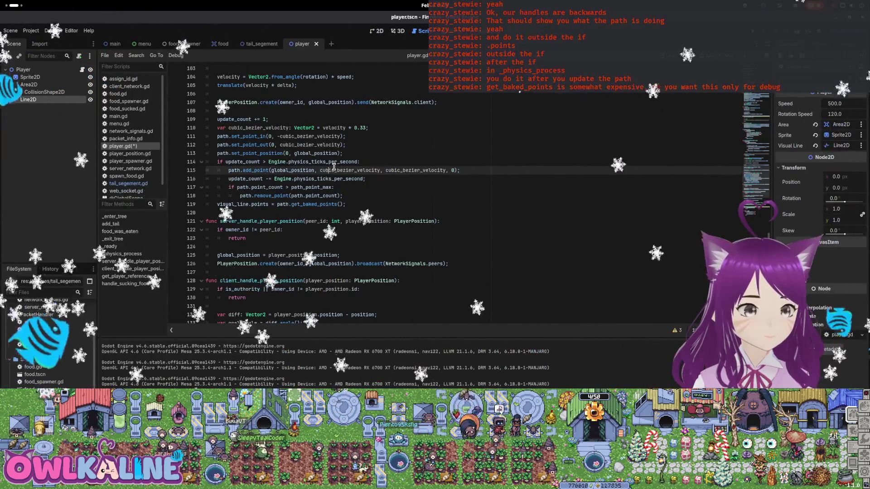
pyautogui.press('Right')
pyautogui.press('Right')
pyautogui.write('-')
# - Negate line 112's out handle, make line 111's in handle positive, save, and run the game
pyautogui.press('Up')
pyautogui.press('Up')
pyautogui.press('Up')
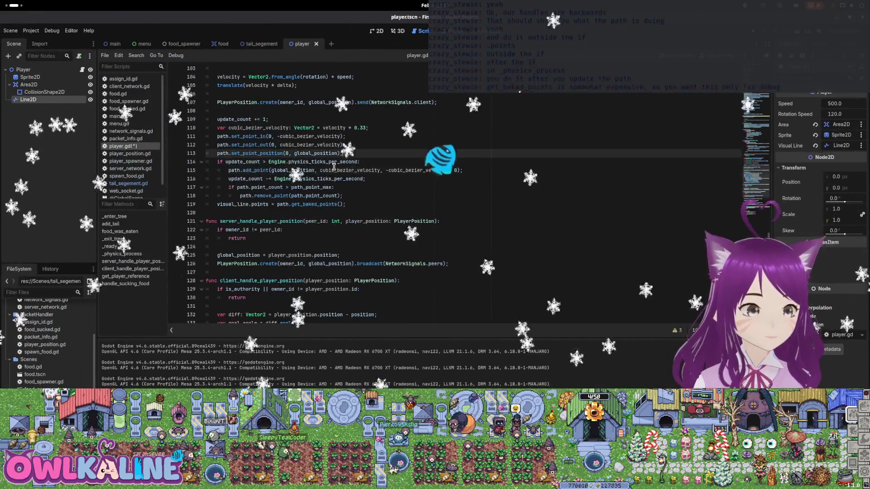
pyautogui.hotkey('ctrl', 'Left')
pyautogui.hotkey('ctrl', 'Left')
pyautogui.write('-')
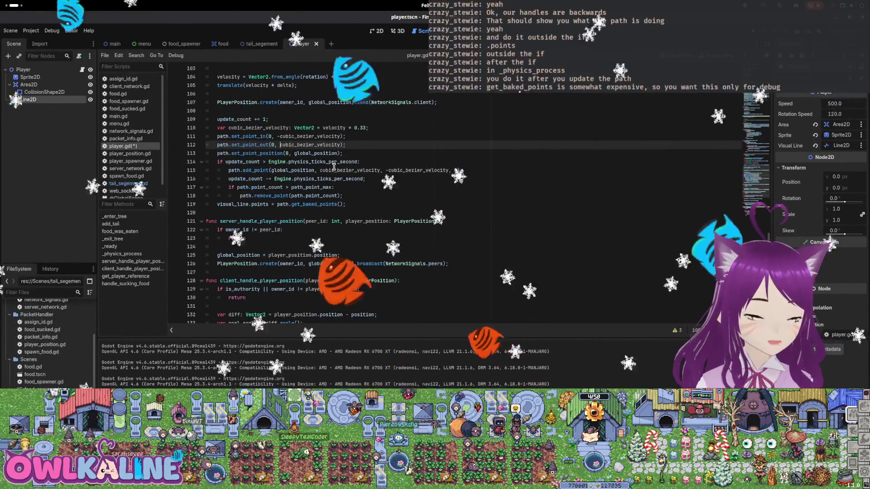
pyautogui.press('Up')
pyautogui.press('BackSpace')
pyautogui.press('BackSpace')
pyautogui.write('c')
pyautogui.hotkey('ctrl', 's')
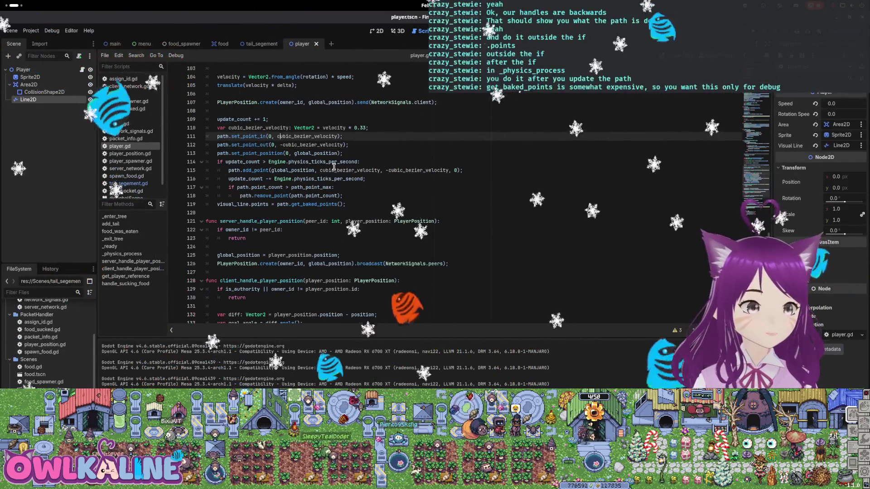
pyautogui.press('Escape')
pyautogui.press('Up')
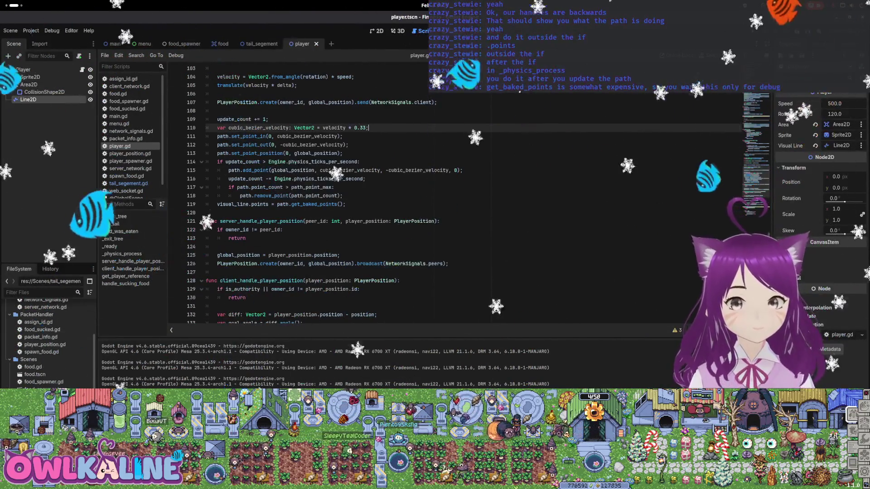
pyautogui.press('F5')
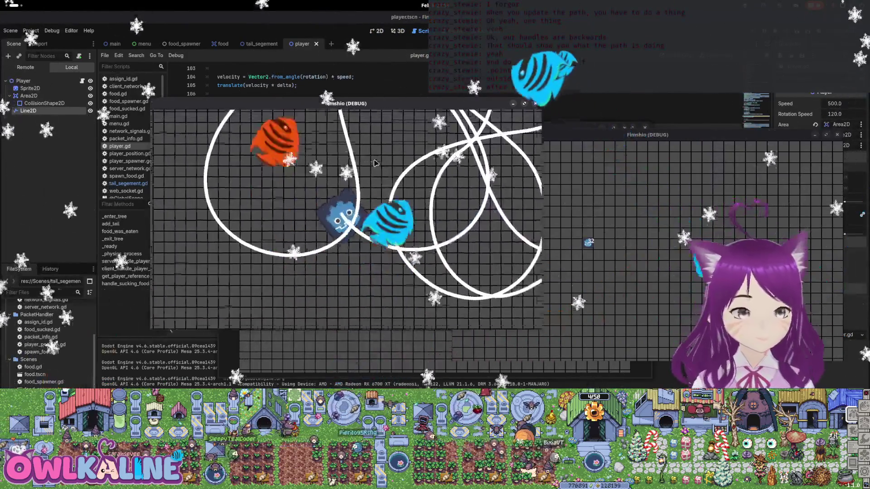
pyautogui.press('super')
pyautogui.write('syst')
pyautogui.press('Escape')
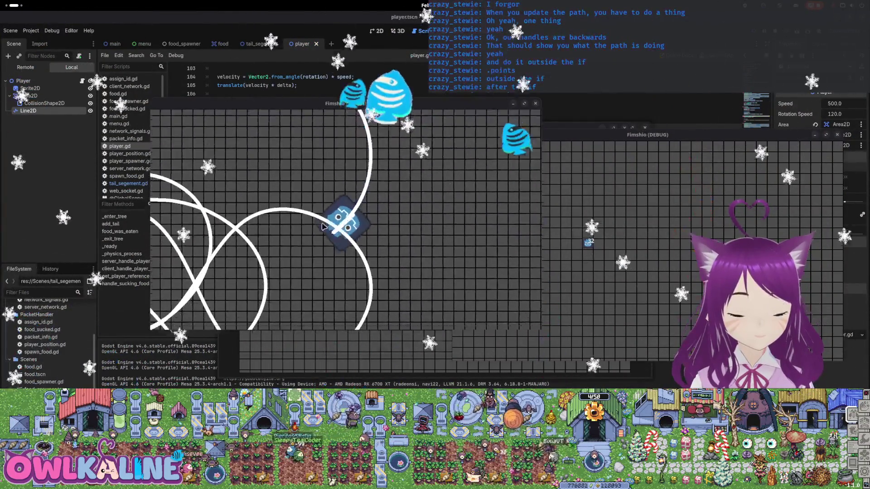
# - Filter System Monitor's process list with 'fim' to find the game processes, then leave it
pyautogui.press('super')
pyautogui.click(540, 286)
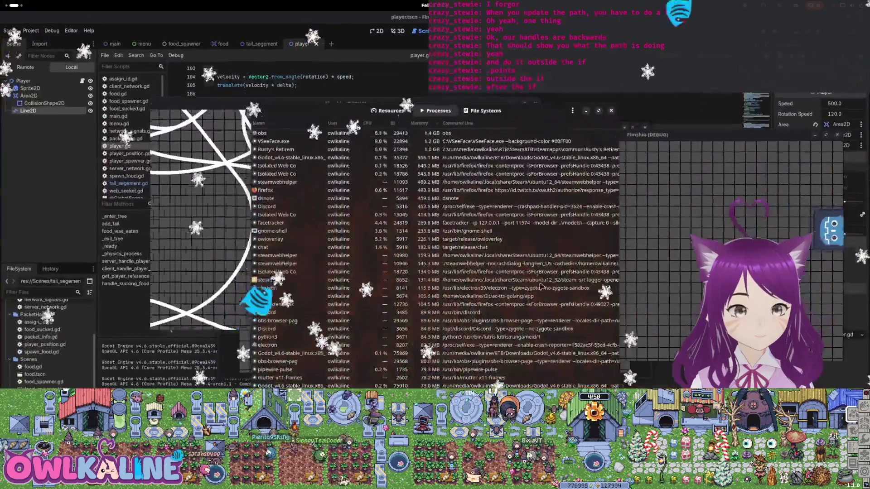
pyautogui.write('fim')
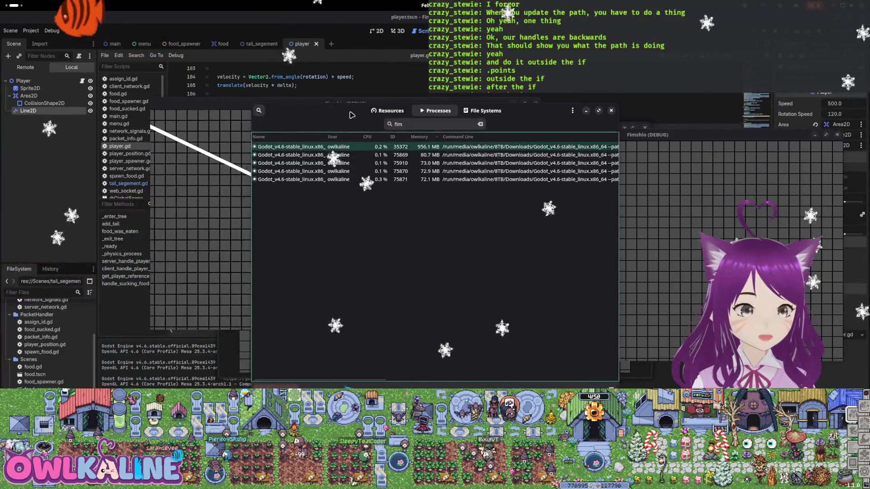
pyautogui.hotkey('alt', 'Tab')
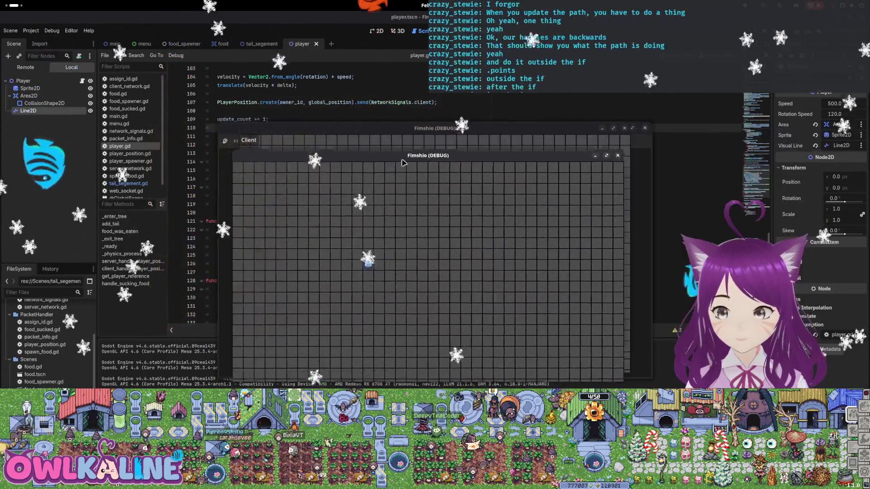
# - Close both Fimshio (DEBUG) windows, rerun the game with F5 to watch the trail, then stop with F8
pyautogui.click(601, 163)
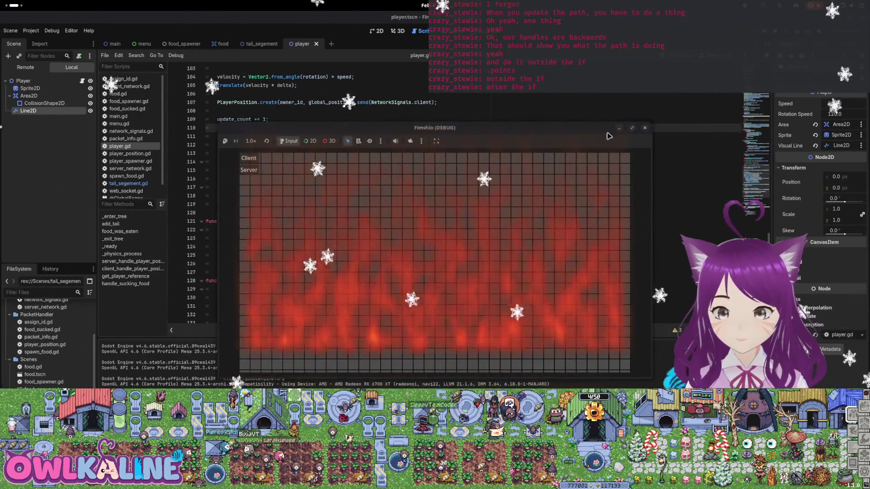
pyautogui.click(576, 144)
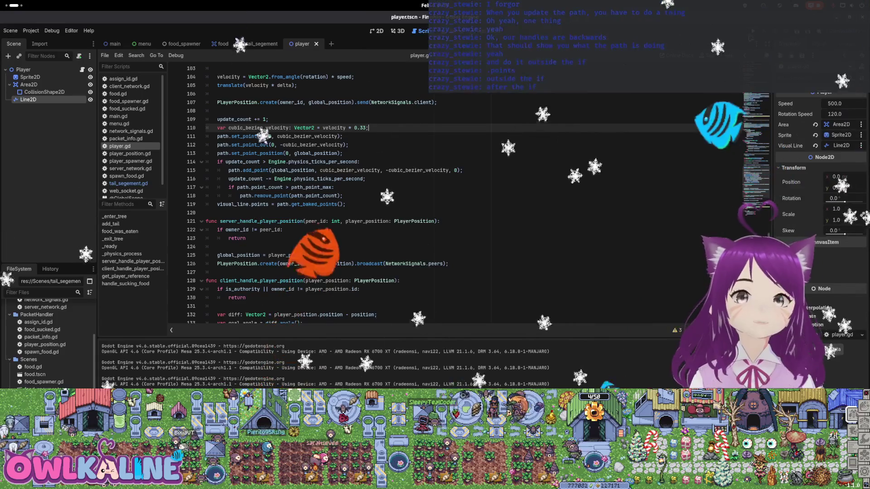
pyautogui.press('F5')
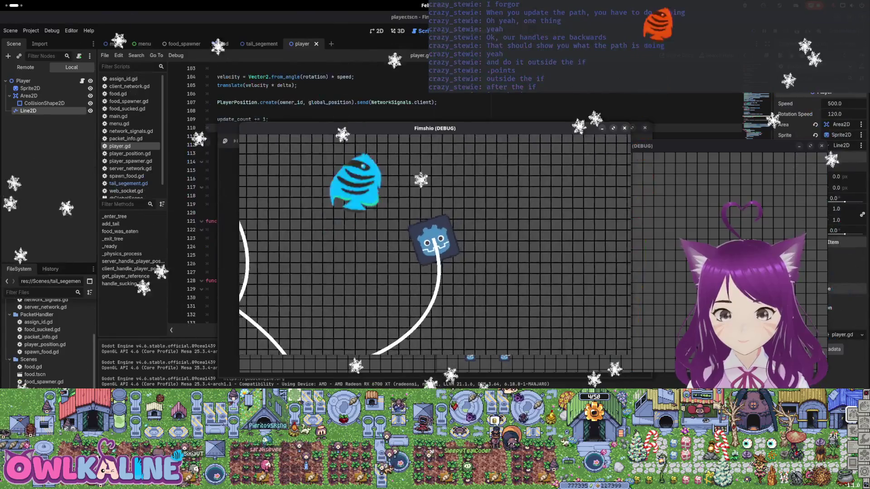
pyautogui.press('F8')
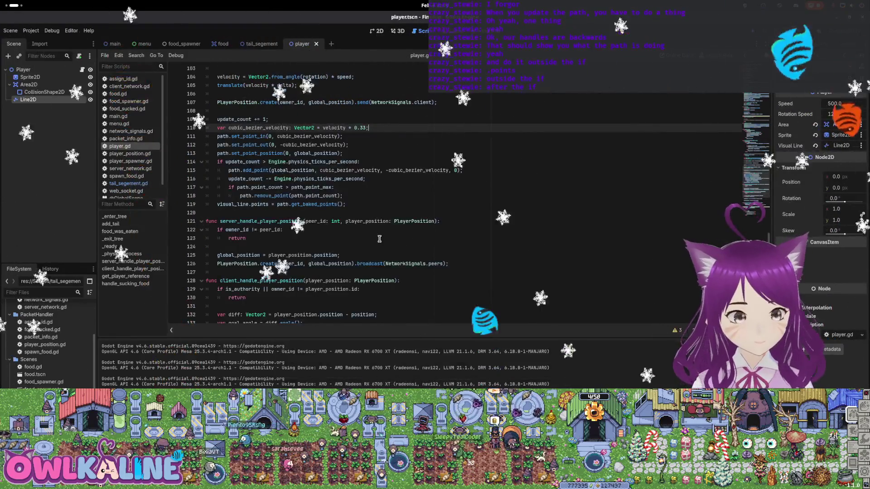
pyautogui.scroll(-6, 365, 214)
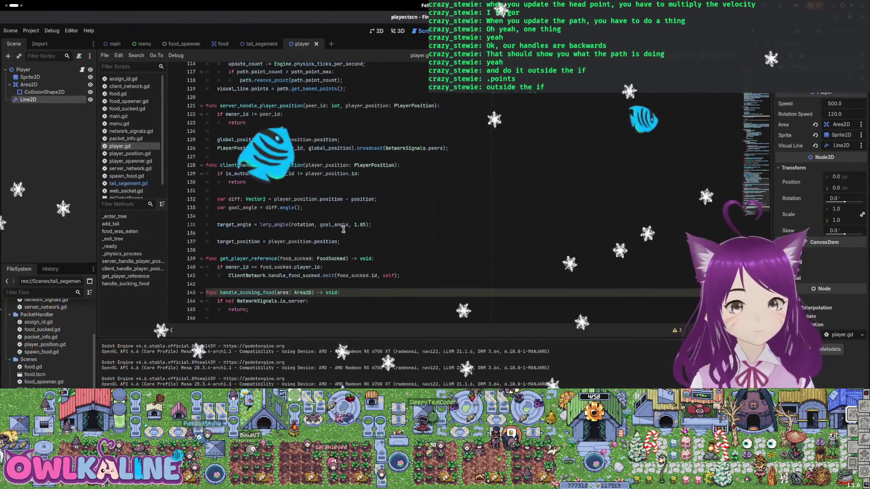
pyautogui.scroll(2, 381, 231)
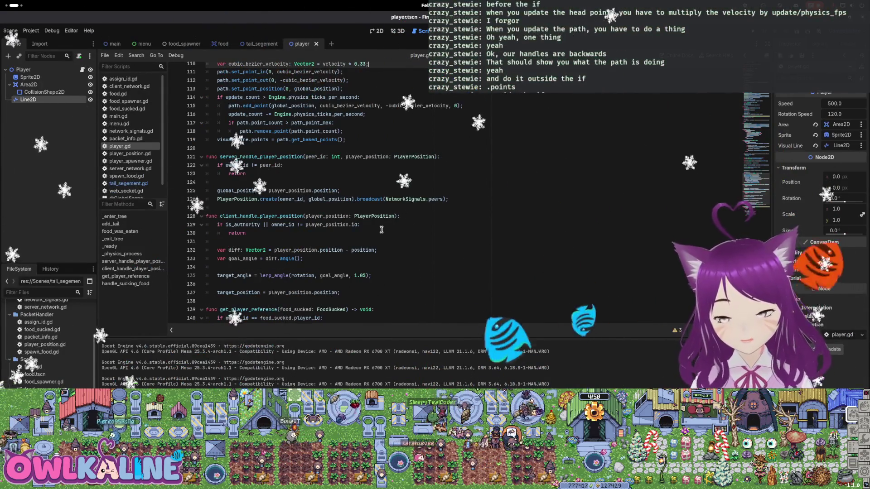
pyautogui.scroll(4, 348, 235)
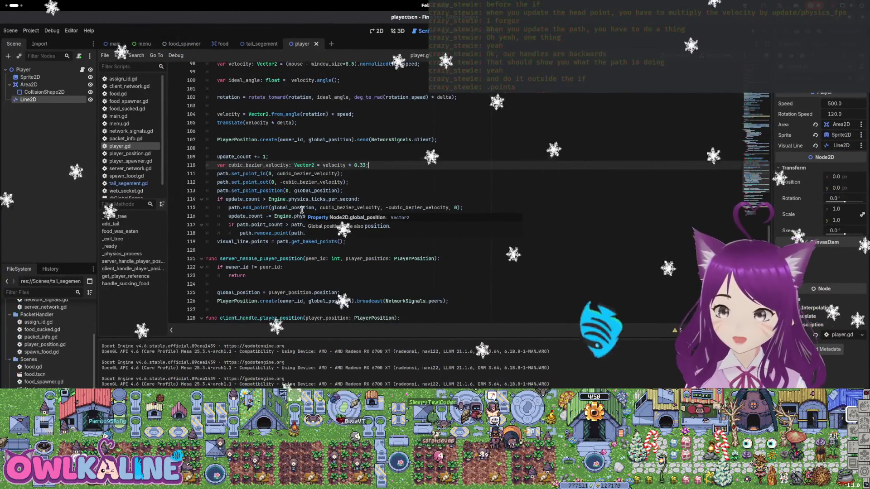
pyautogui.doubleClick(243, 165)
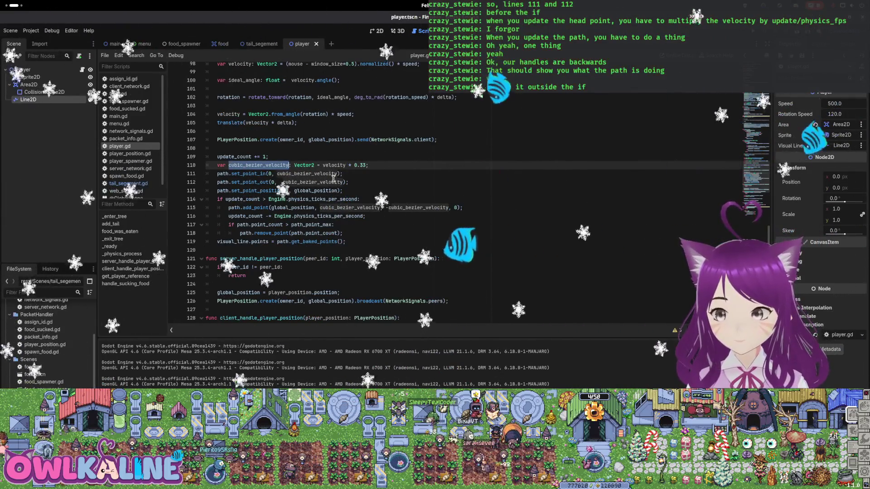
pyautogui.moveTo(334, 179)
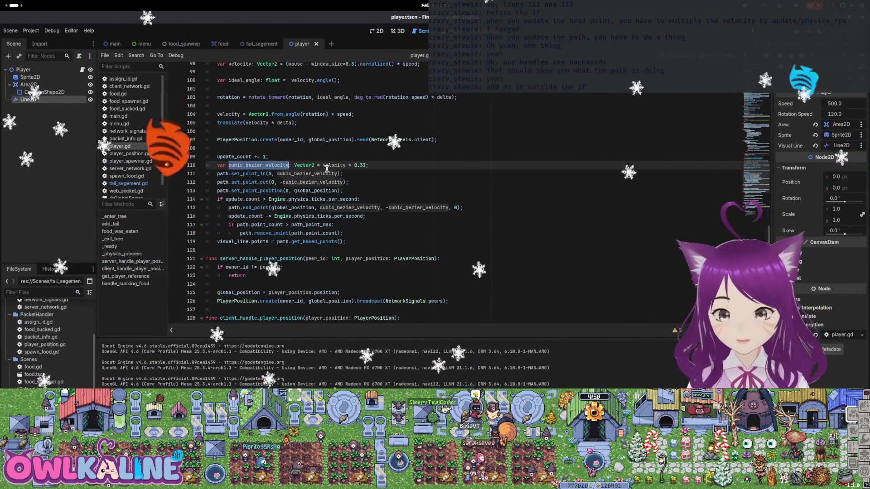
# - Divide the in and out handle velocities on lines 111–112 by Engine.physics_ticks_per_second, then run the game
pyautogui.click(337, 173)
pyautogui.write('/ ')
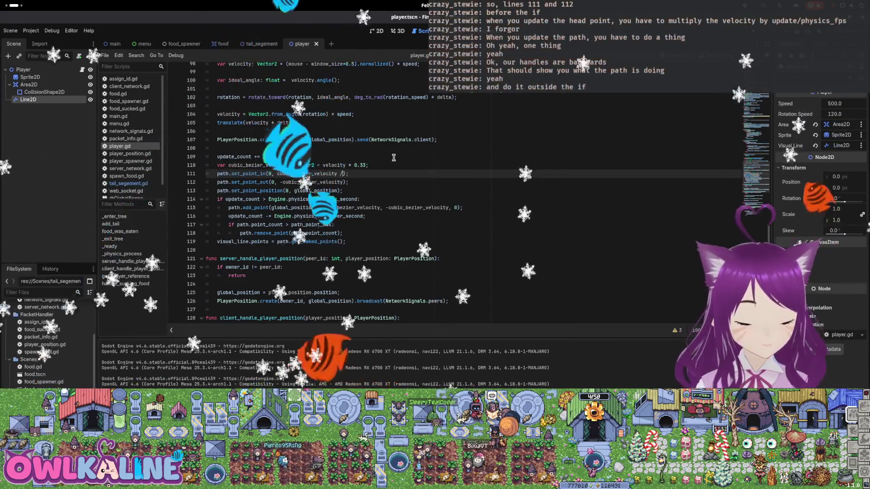
pyautogui.write('Engine.p')
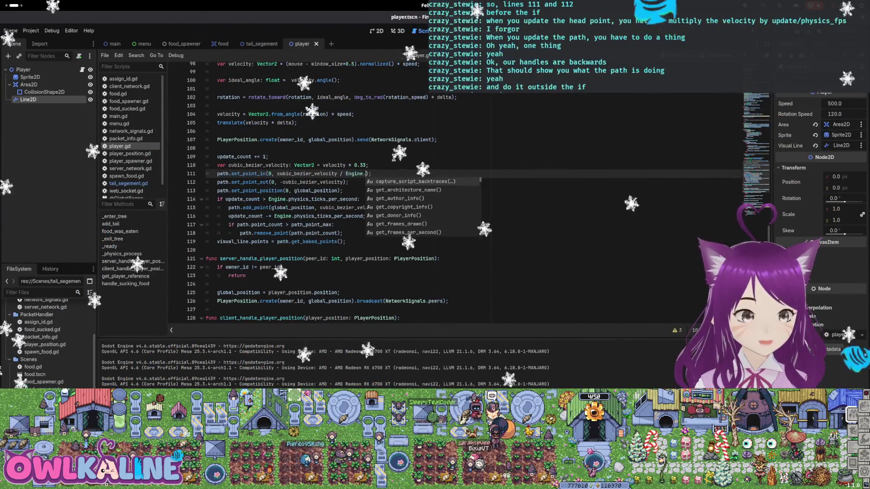
pyautogui.write('hy')
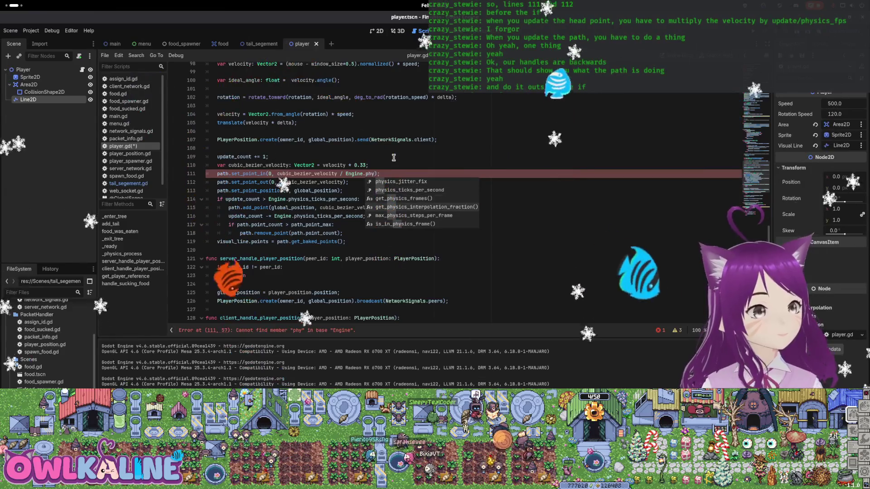
pyautogui.press('Up')
pyautogui.press('Up')
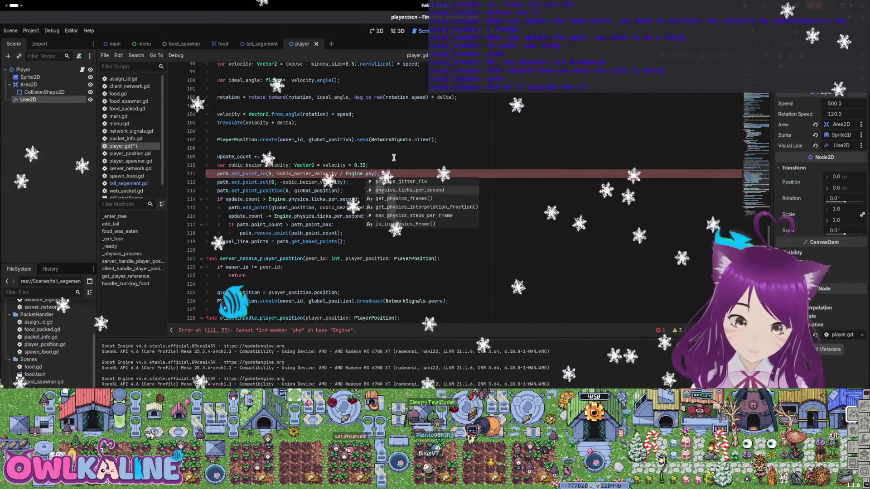
pyautogui.press('Return')
pyautogui.press('Down')
pyautogui.press('Left')
pyautogui.press('Left')
pyautogui.write('/ E')
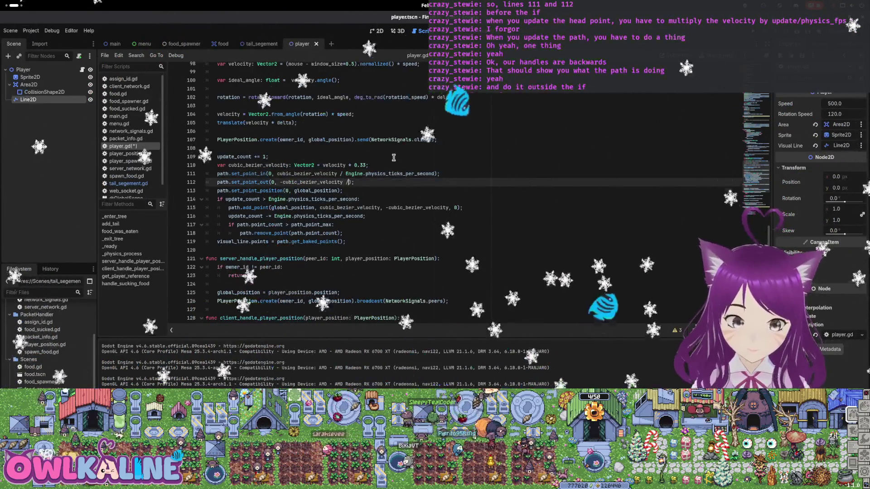
pyautogui.write('ngine.physics_ticks_per_second')
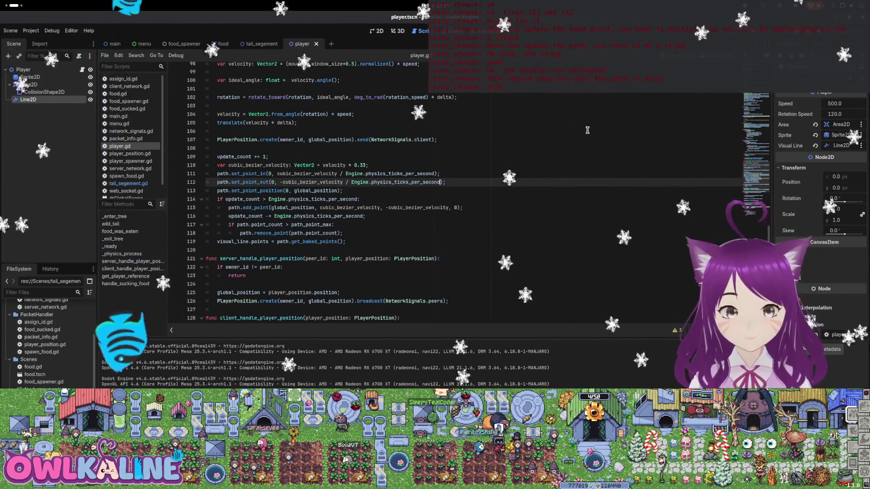
pyautogui.press('F5')
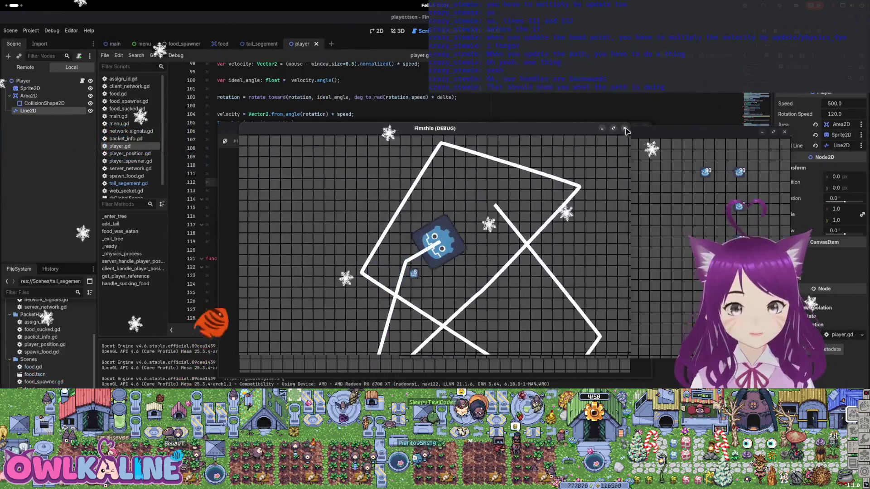
# - Stop the game, append *delta to both handle calls on lines 111–112, and save the script
pyautogui.press('F8')
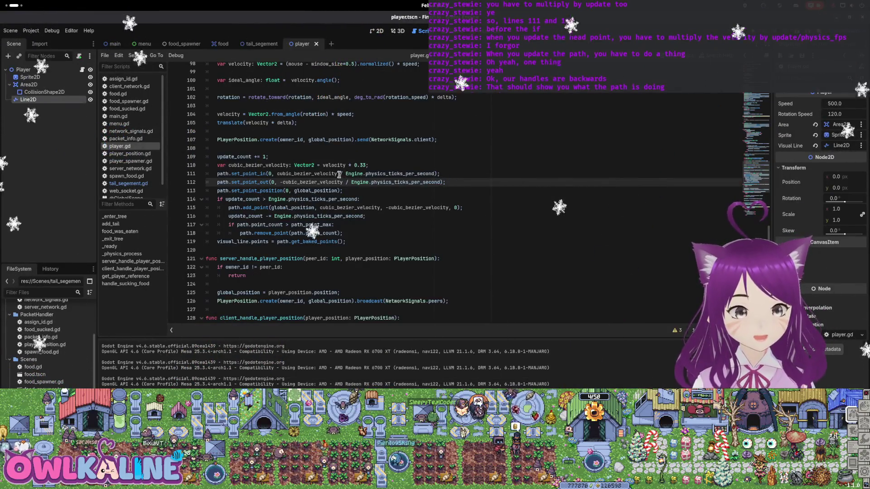
pyautogui.click(437, 174)
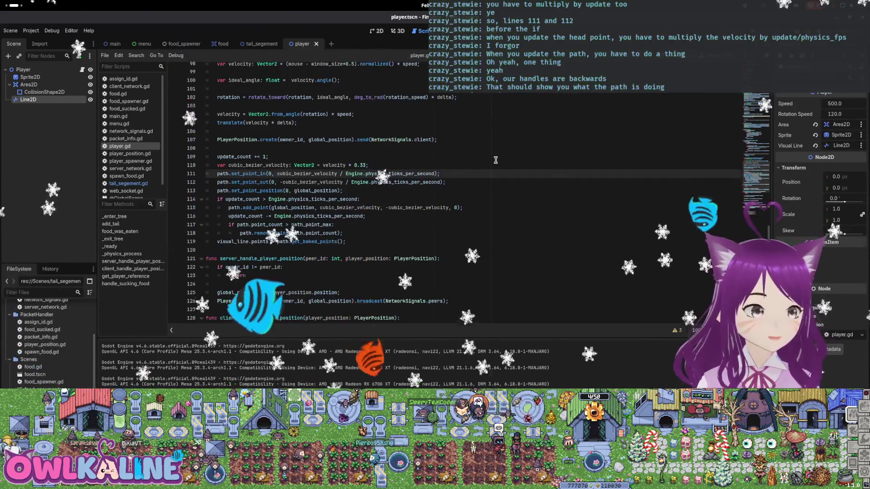
pyautogui.write('*')
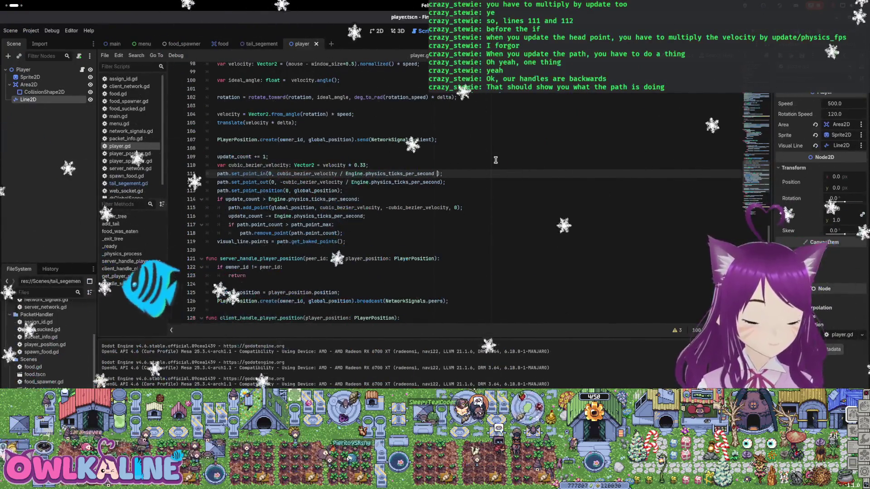
pyautogui.write('delta')
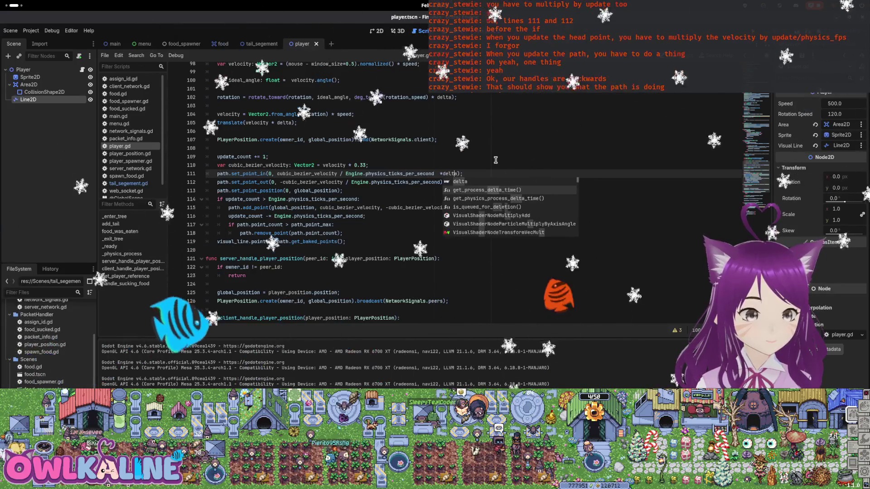
pyautogui.press('Down')
pyautogui.press('Down')
pyautogui.press('Up')
pyautogui.press('End')
pyautogui.press('Left')
pyautogui.press('Left')
pyautogui.write('*')
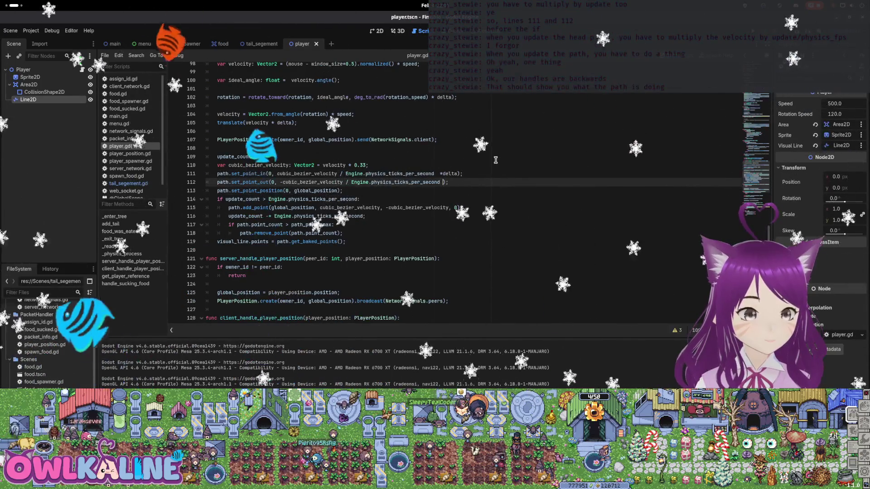
pyautogui.write('delta')
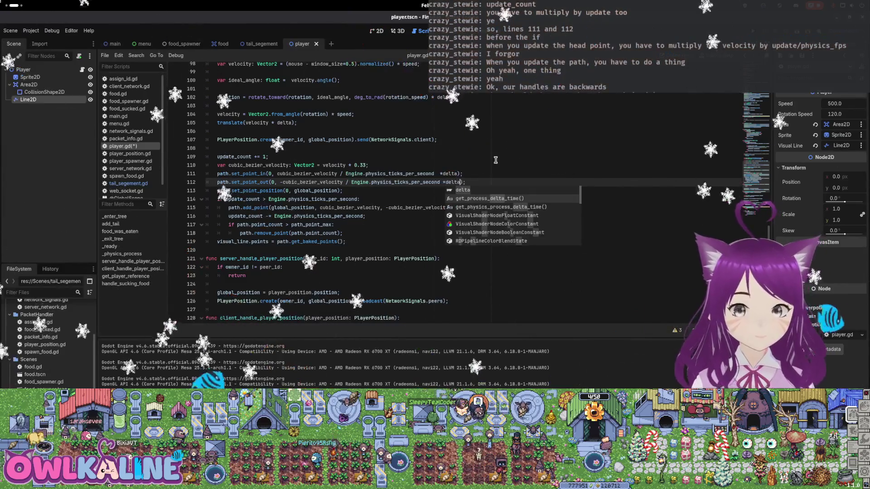
pyautogui.press('Left')
pyautogui.press('Left')
pyautogui.press('Left')
pyautogui.press('Up')
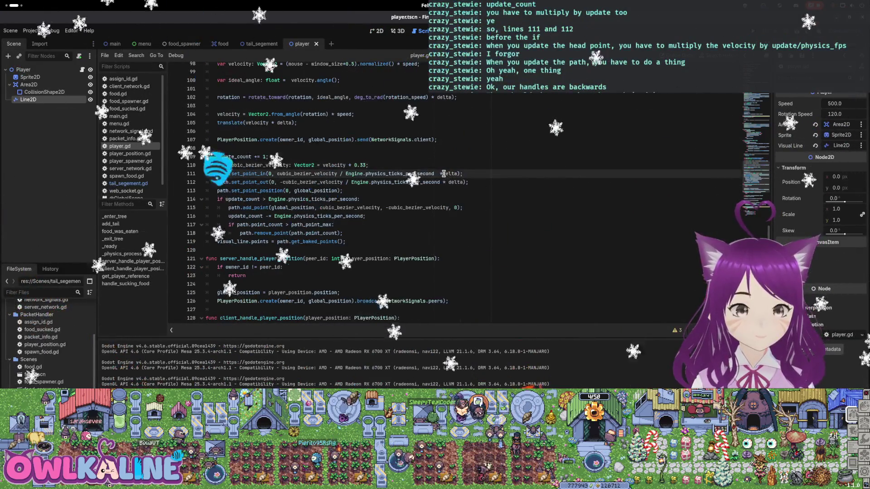
pyautogui.hotkey('ctrl', 's')
# - Replace delta with update_count in the handle multipliers on lines 111 and 112
pyautogui.hotkey('ctrl', 'Delete')
pyautogui.write('update_c')
pyautogui.press('Down')
pyautogui.press('Left')
pyautogui.press('Left')
pyautogui.hotkey('ctrl', 'BackSpace')
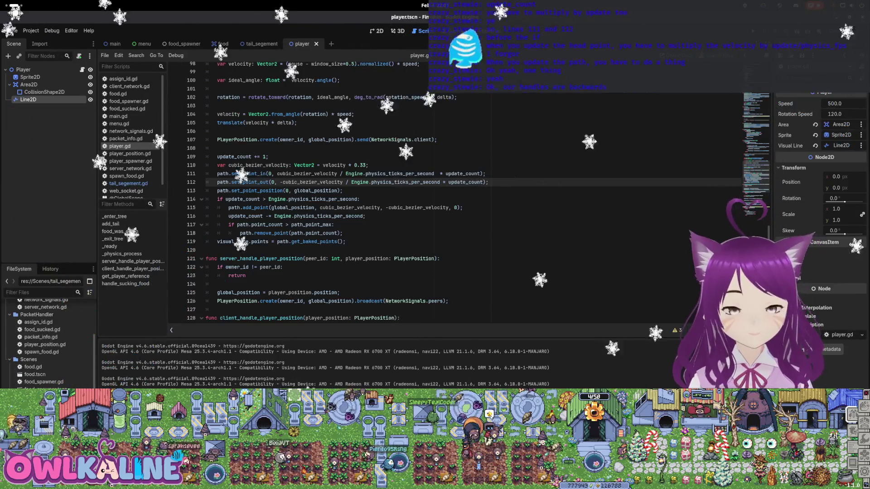
# - Test-run the snake game, then stop it and go to the update_count += 1 line
pyautogui.press('F5')
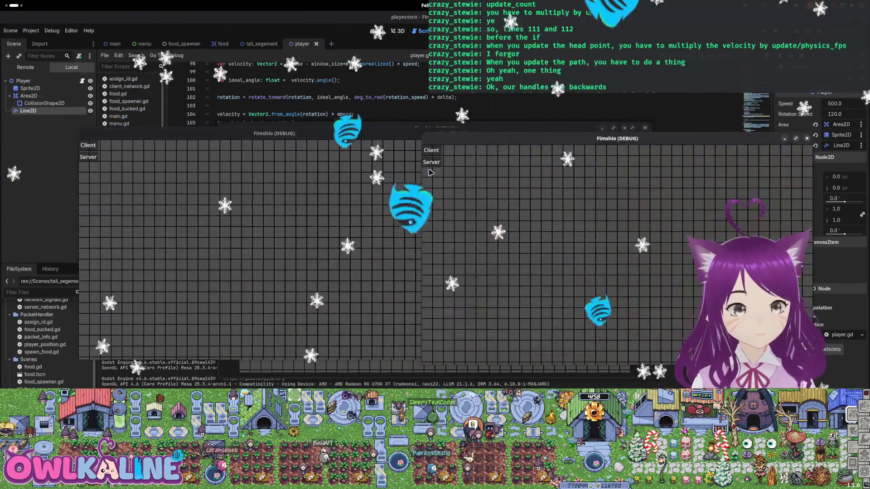
pyautogui.click(94, 146)
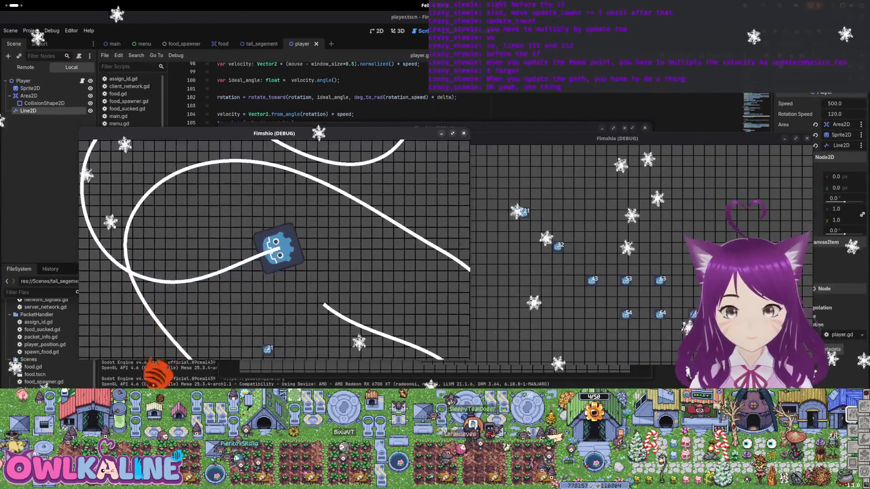
pyautogui.press('F8')
pyautogui.click(243, 156)
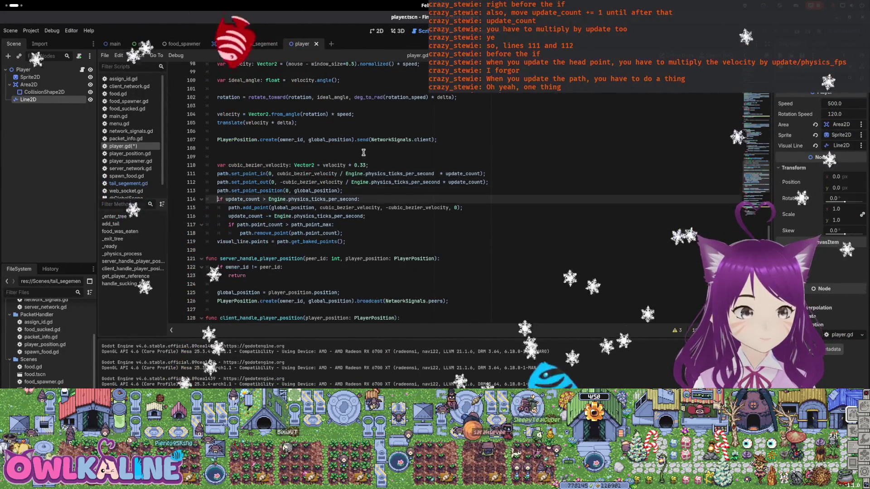
pyautogui.press('Return')
pyautogui.press('Up')
pyautogui.write('update_count += 1;')
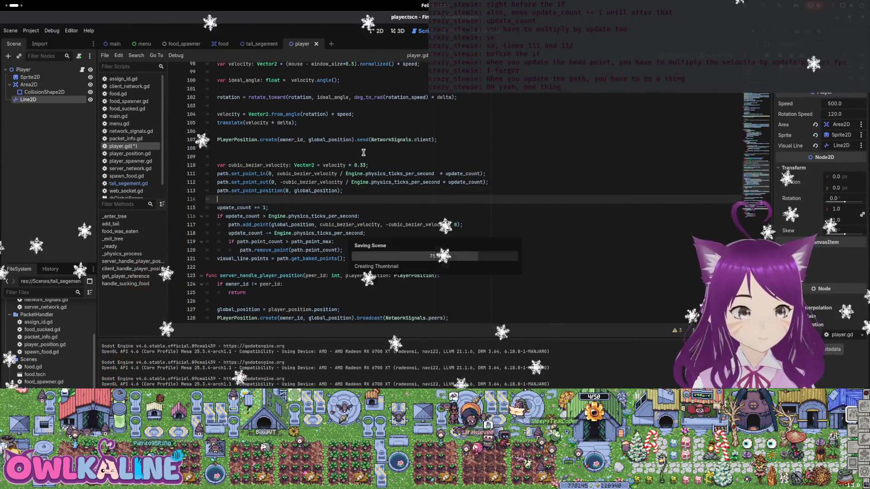
pyautogui.press('F5')
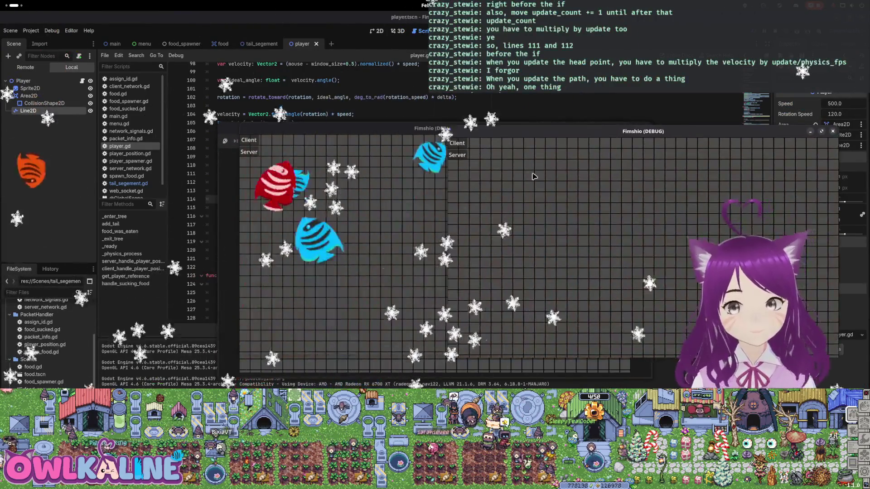
pyautogui.click(456, 156)
pyautogui.click(249, 140)
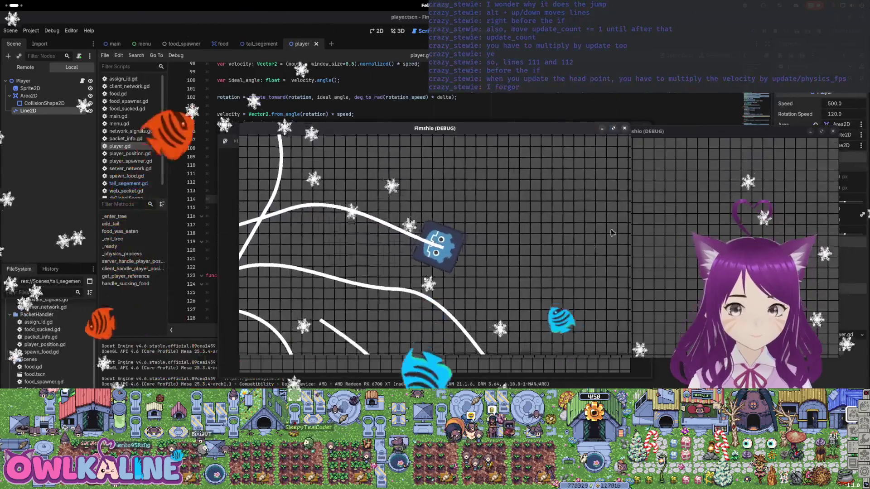
pyautogui.press('F8')
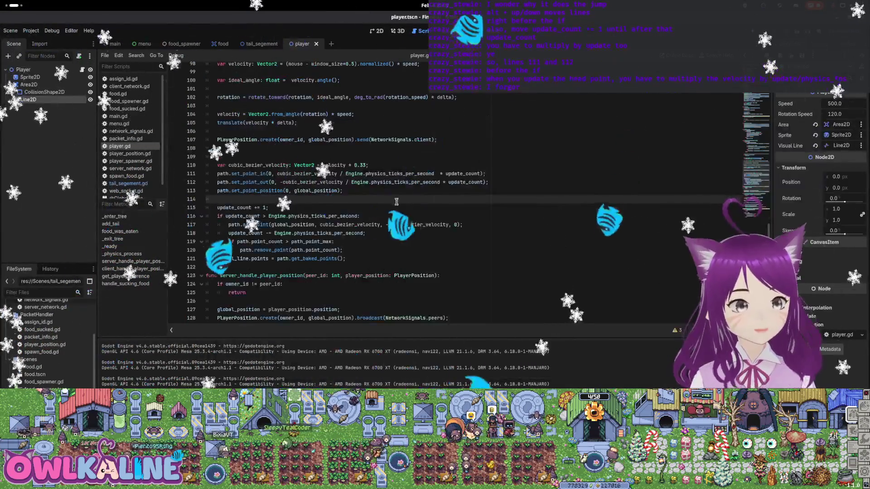
# - Replace add_point's out-handle argument on line 117 with Vector2.ZERO
pyautogui.click(325, 225)
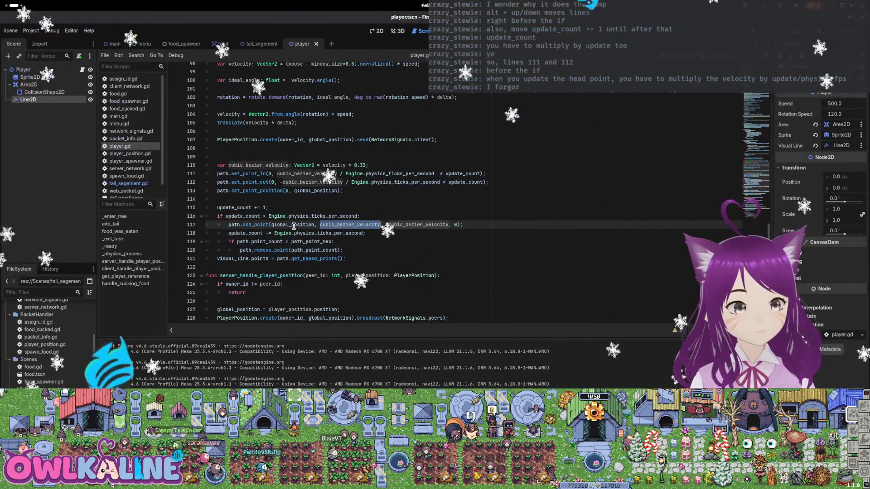
pyautogui.moveTo(292, 227)
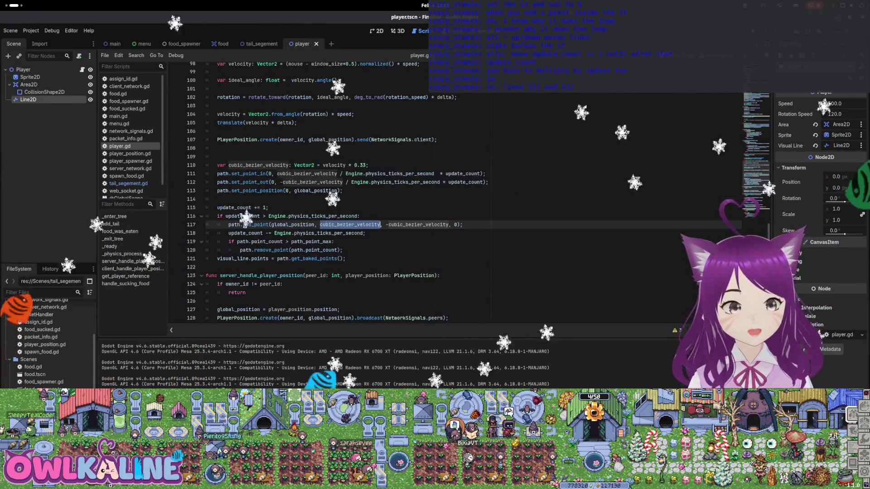
pyautogui.moveTo(245, 224)
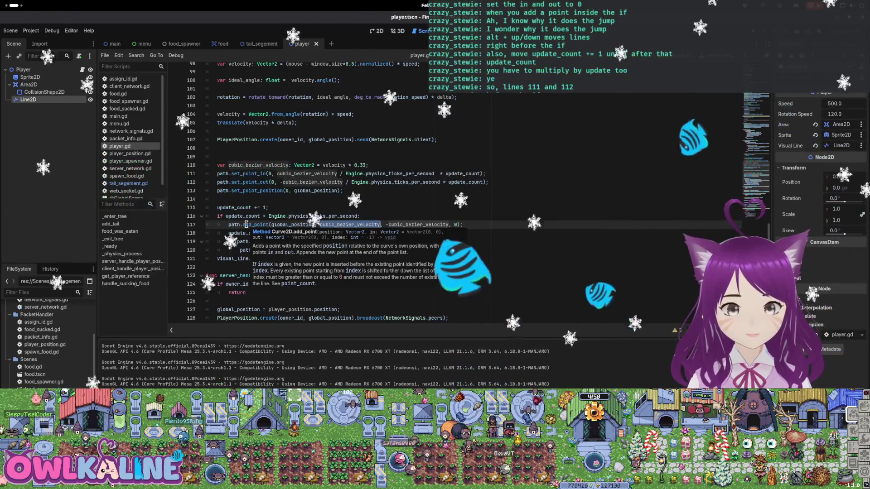
pyautogui.moveTo(335, 224)
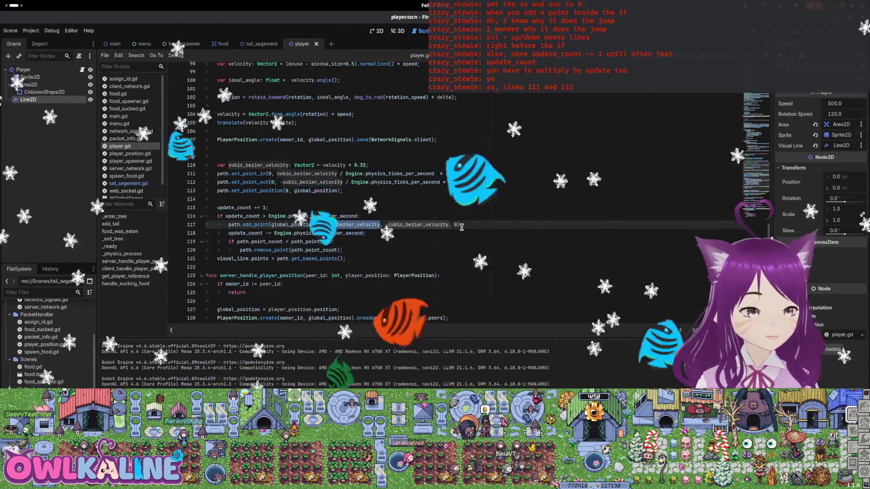
pyautogui.write('0')
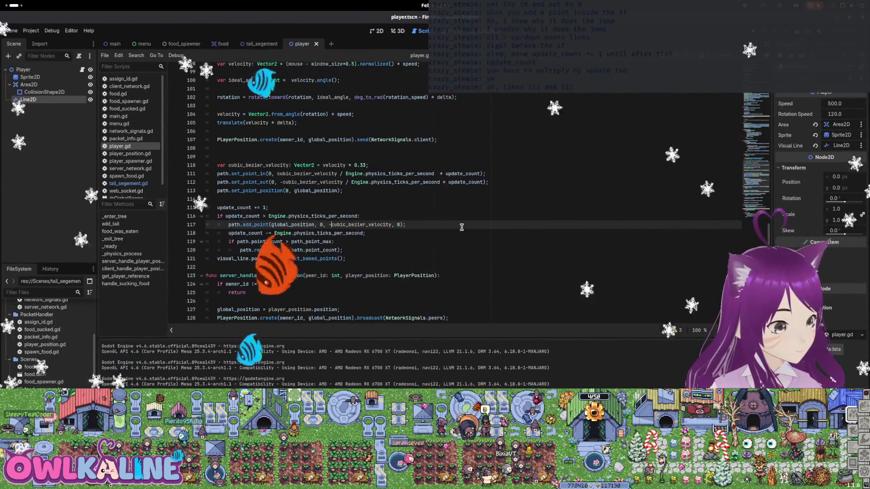
pyautogui.press('Right')
pyautogui.hotkey('ctrl', 'shift', 'Right')
pyautogui.hotkey('ctrl', 'shift', 'Right')
pyautogui.hotkey('ctrl', 'shift', 'Right')
pyautogui.hotkey('ctrl', 'c')
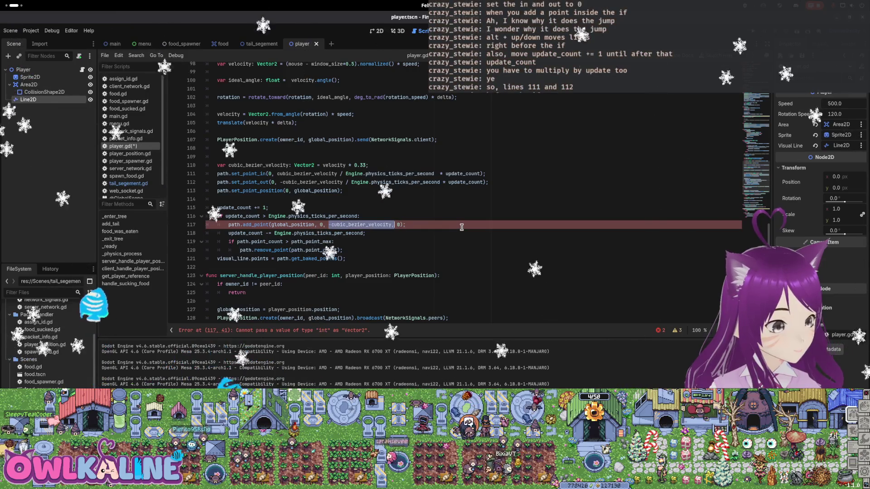
pyautogui.write('Vecto')
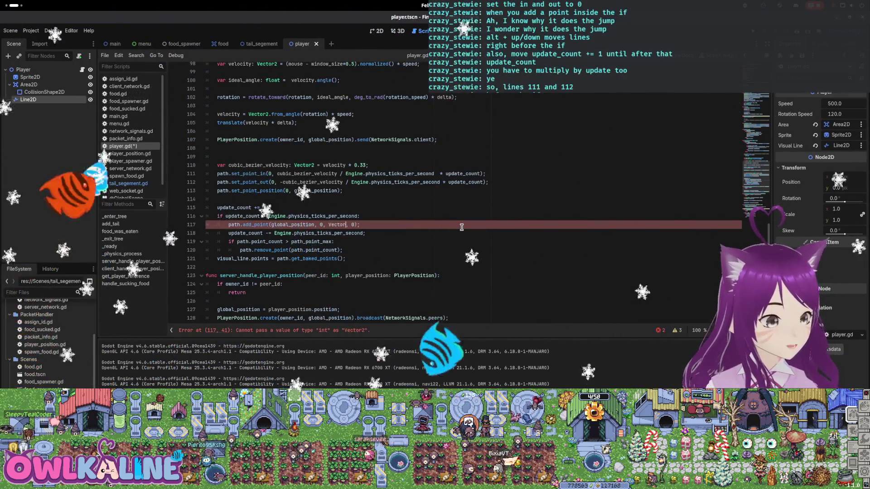
pyautogui.write('r2.Z')
pyautogui.press('Return')
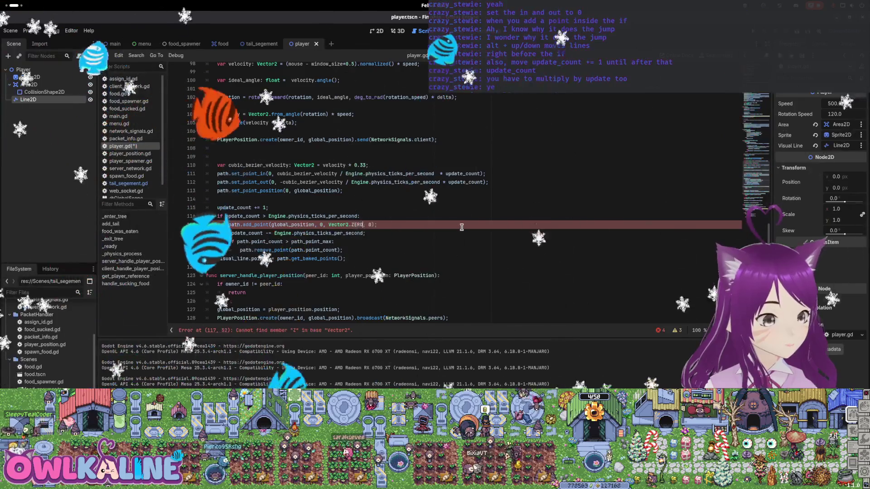
# - Set the in-handle argument to Vector2.ZERO as well, then run the game
pyautogui.hotkey('ctrl', 'Left')
pyautogui.hotkey('ctrl', 'Left')
pyautogui.hotkey('ctrl', 'Left')
pyautogui.press('BackSpace')
pyautogui.write('Vector2.Z')
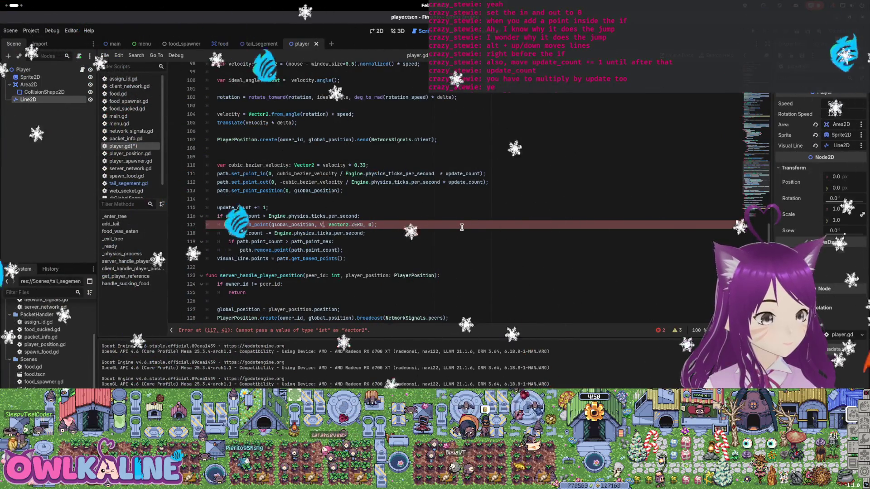
pyautogui.press('Return')
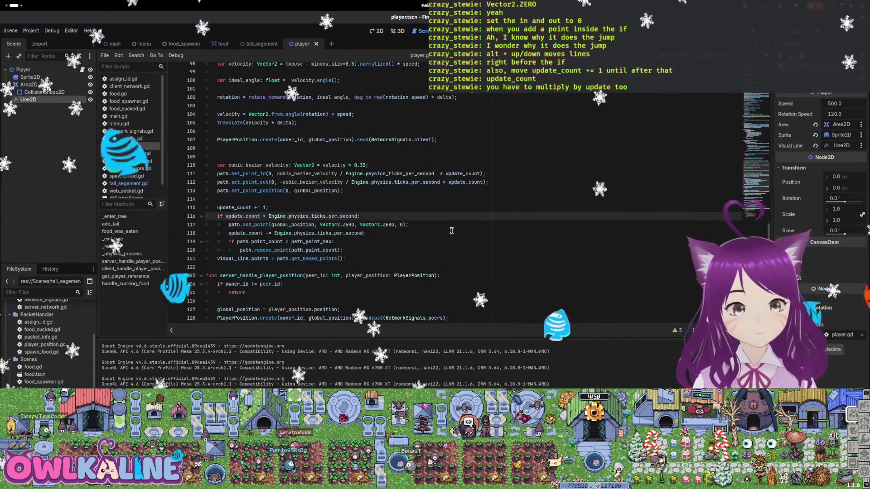
pyautogui.press('F5')
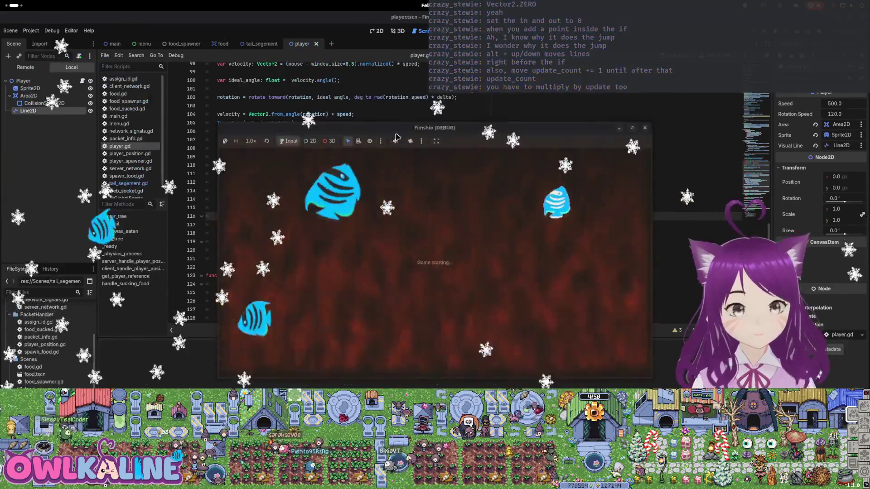
# - Start the networked game, restart it with a chosen role, and watch the white trail curve
pyautogui.click(248, 141)
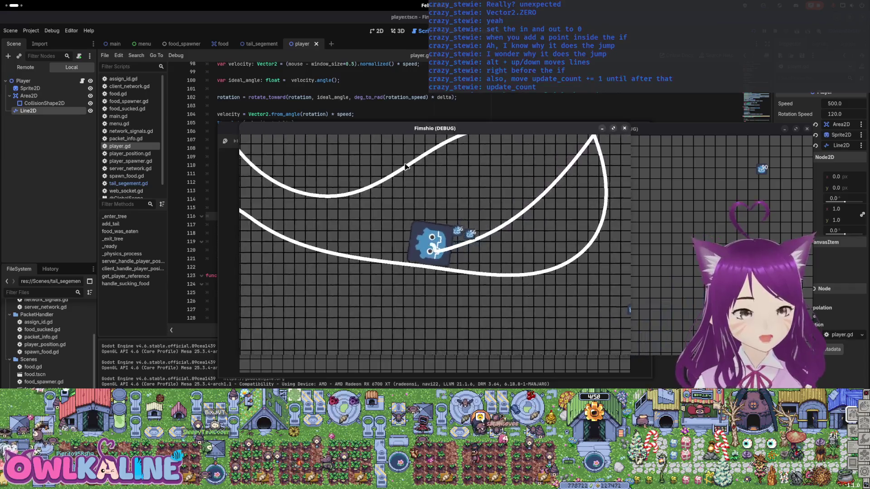
pyautogui.press('F8')
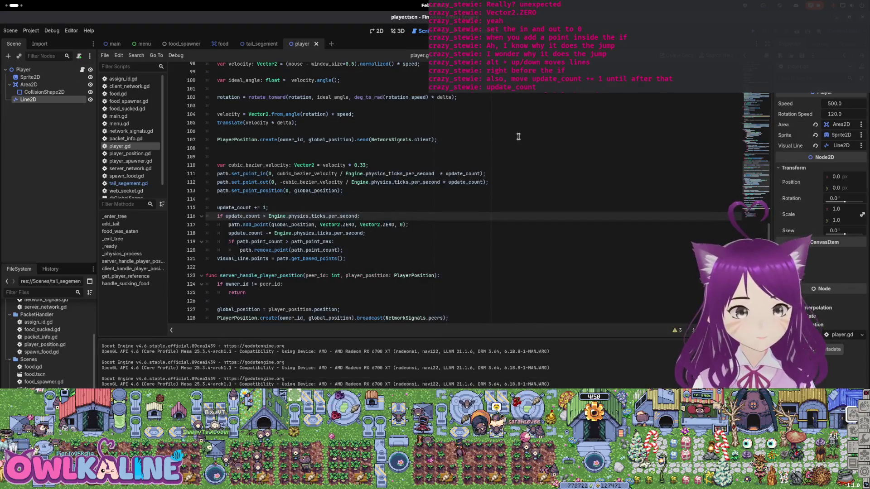
pyautogui.press('Left')
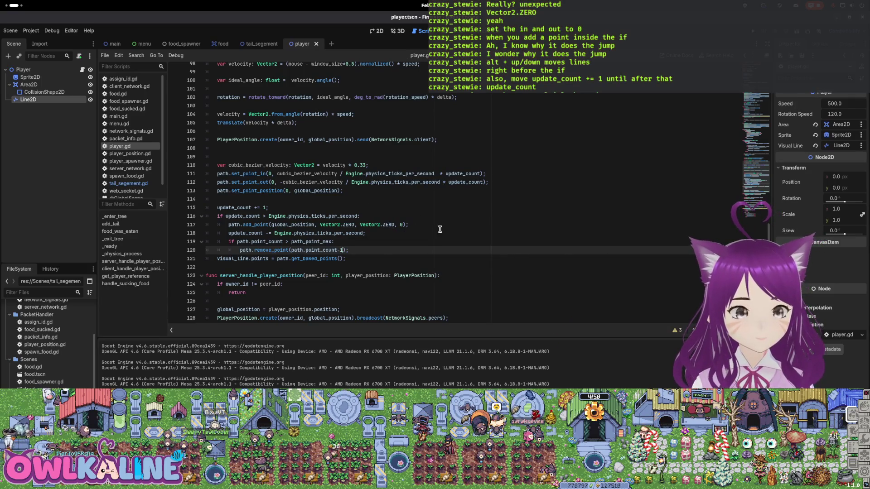
pyautogui.press('F5')
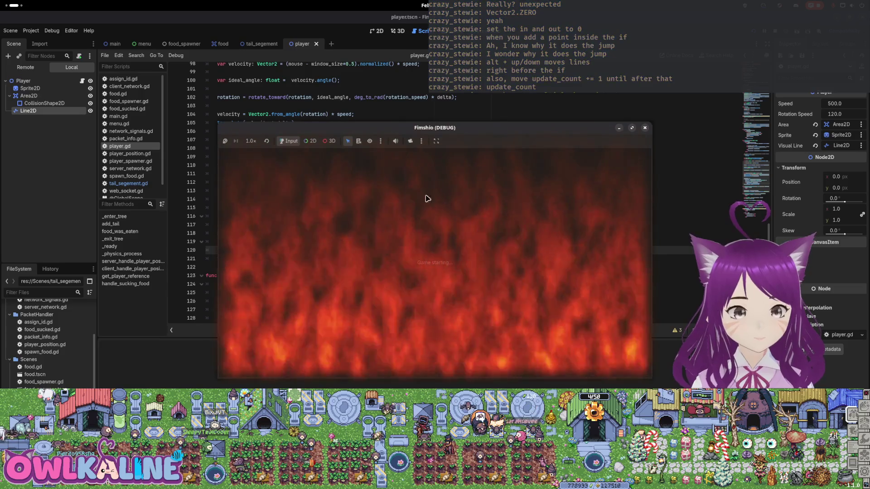
pyautogui.click(249, 151)
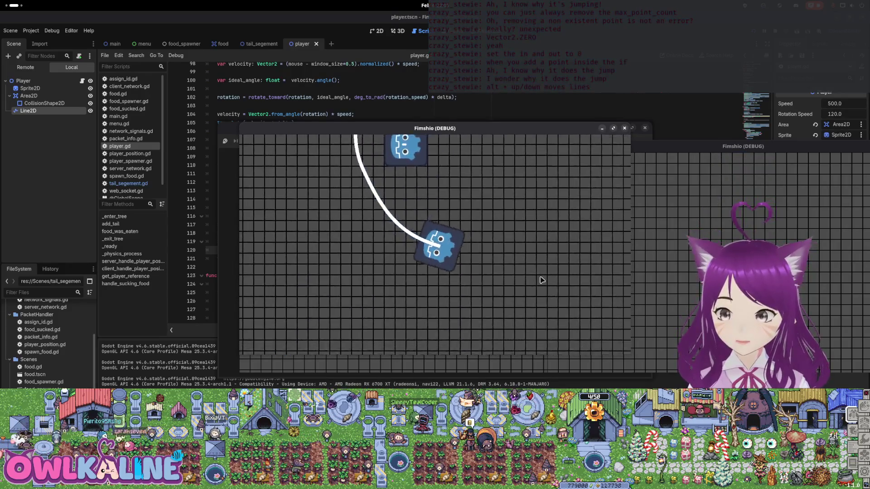
# - Stop the game and change remove_point's argument on line 120 to path_point_max
pyautogui.press('F8')
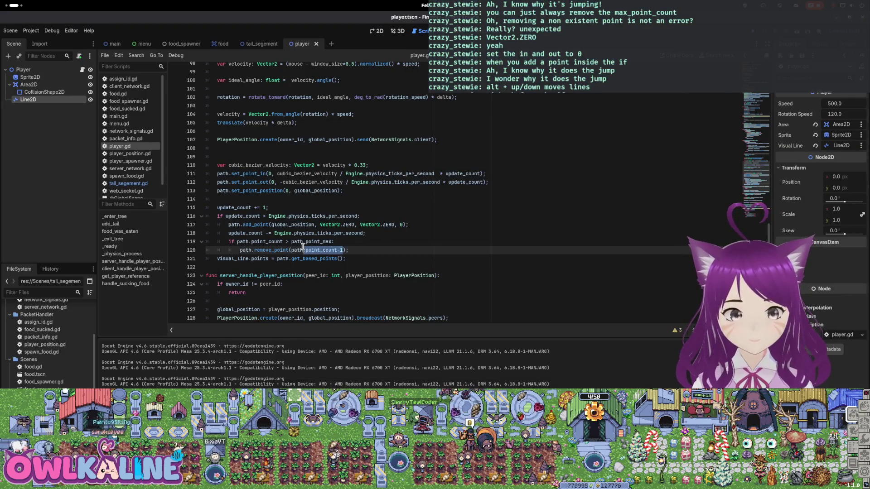
pyautogui.press('BackSpace')
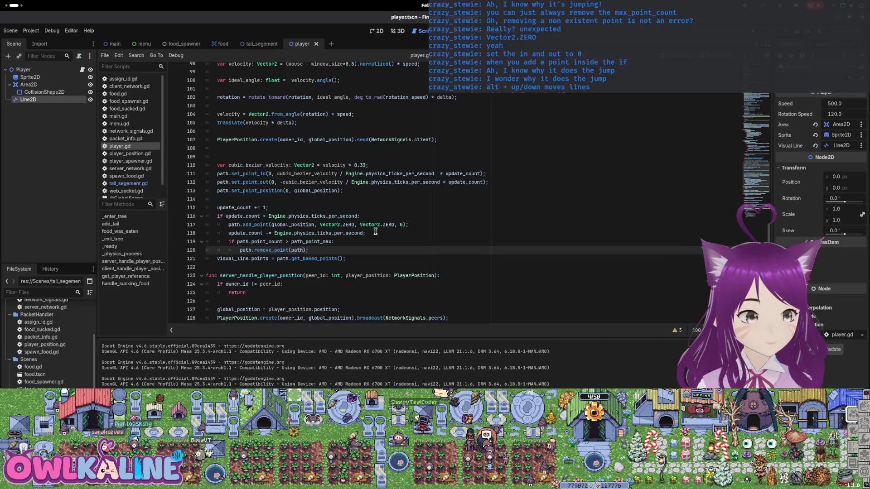
pyautogui.write('_point_max')
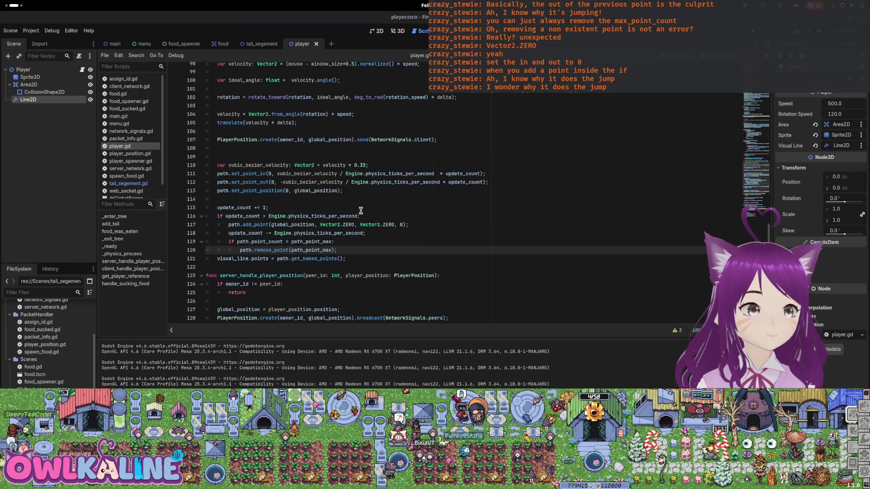
pyautogui.moveTo(255, 182); pyautogui.dragTo(440, 182)
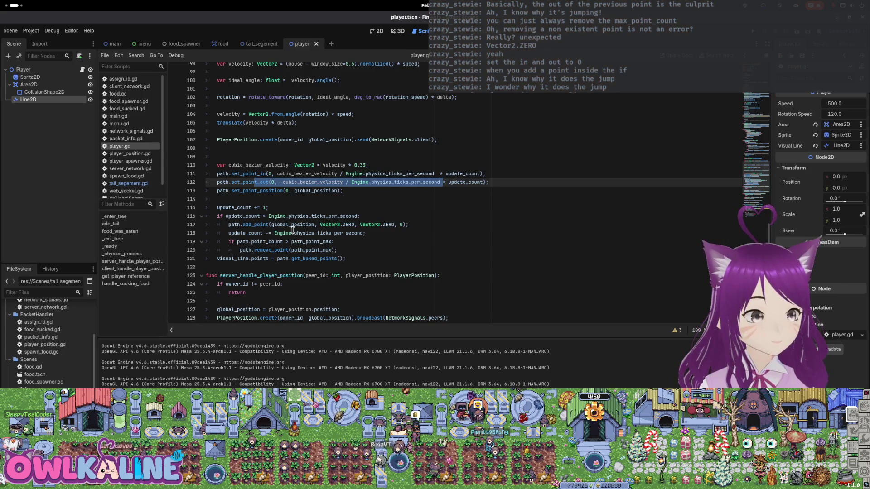
pyautogui.moveTo(320, 224); pyautogui.dragTo(395, 224)
pyautogui.click(322, 225)
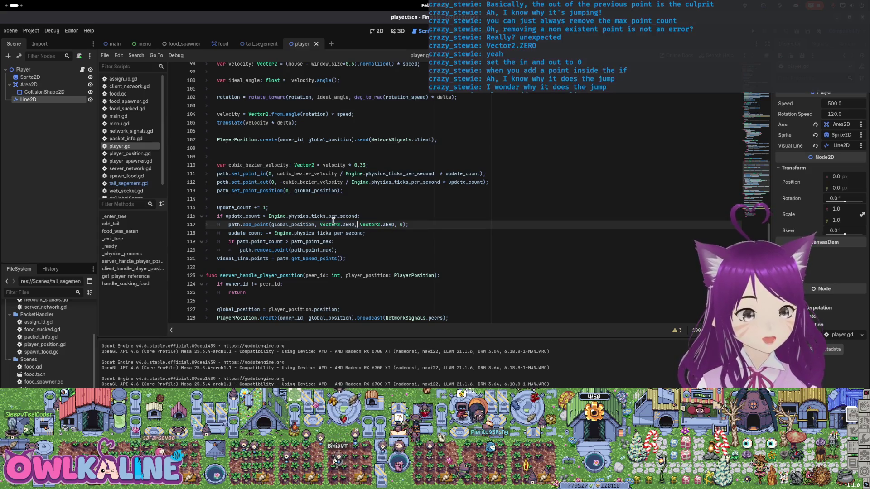
pyautogui.click(392, 208)
pyautogui.press('Down')
pyautogui.press('Down')
pyautogui.press('Down')
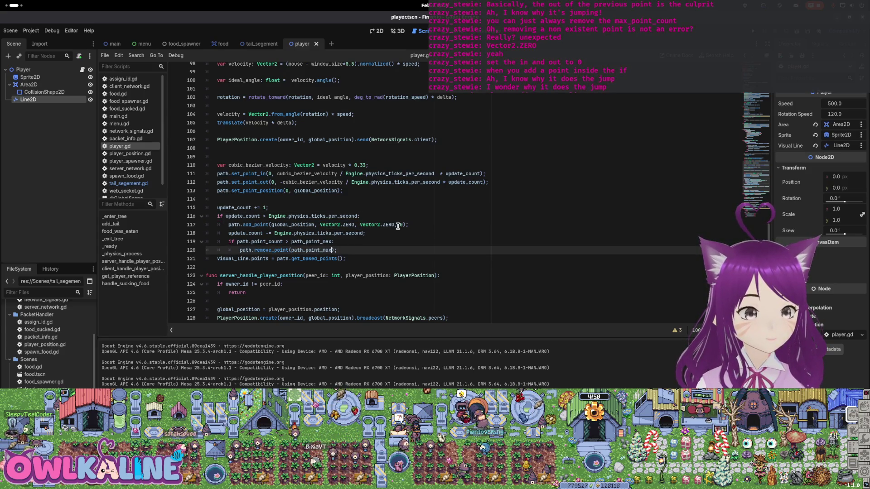
# - Give add_point on line 117 cubic_bezier_velocity and -cubic_bezier_velocity handles, then run the game
pyautogui.click(311, 165)
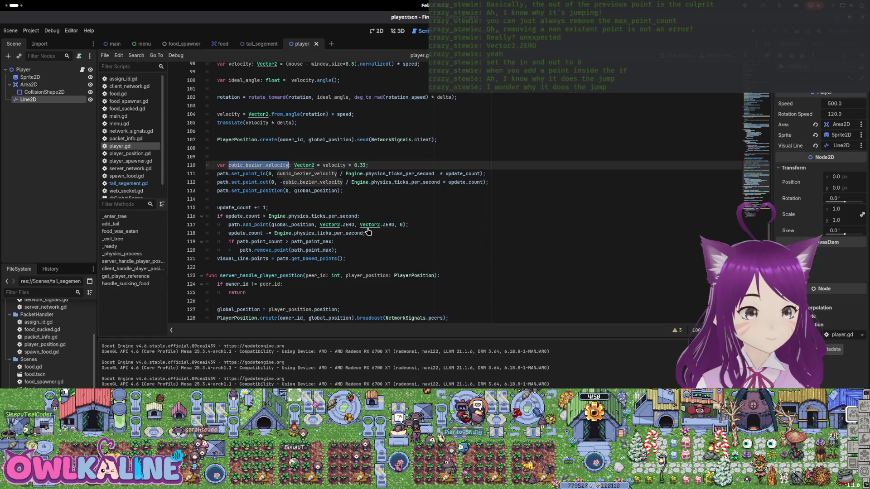
pyautogui.moveTo(355, 225); pyautogui.dragTo(325, 222)
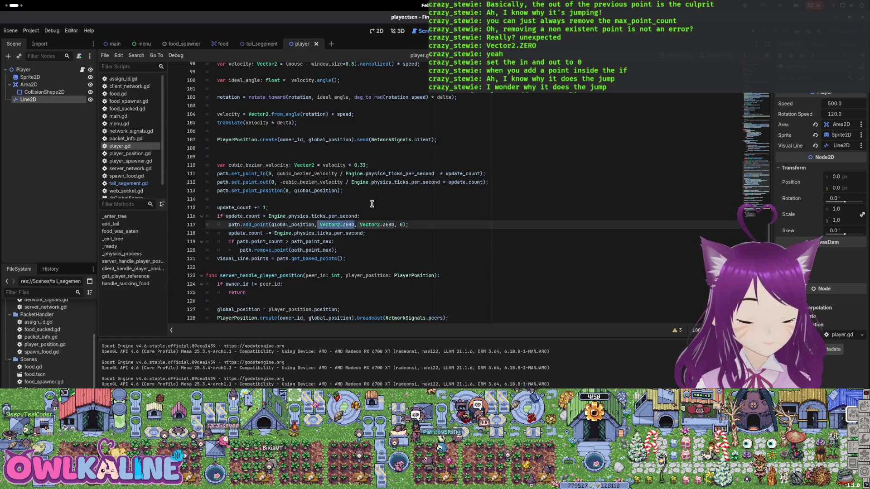
pyautogui.write('-cubic_bezier_velocity')
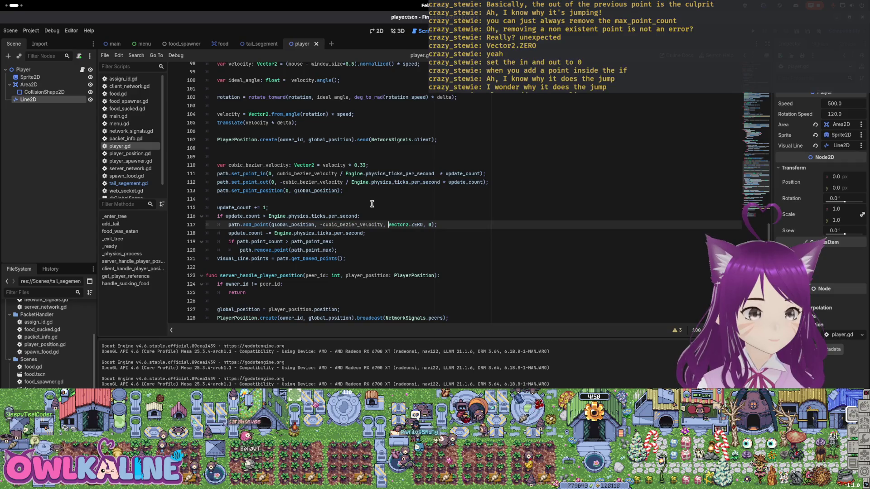
pyautogui.hotkey('shift', 'End')
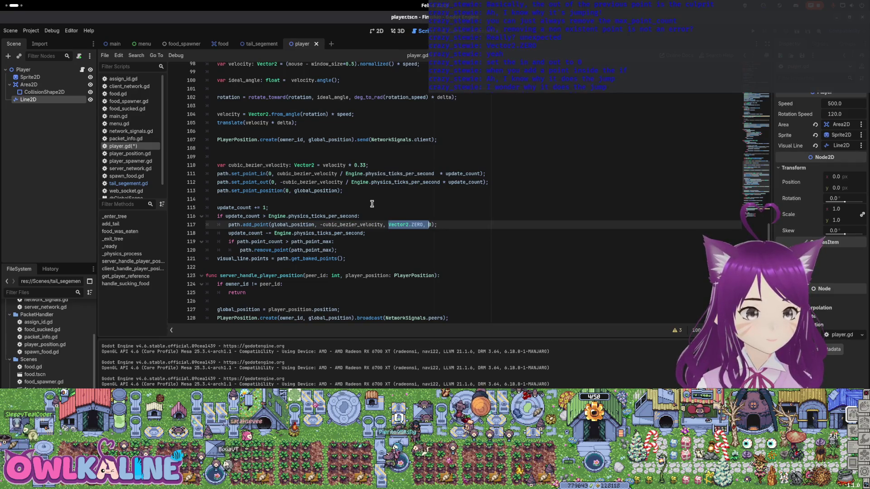
pyautogui.hotkey('ctrl', 'v')
pyautogui.write('-')
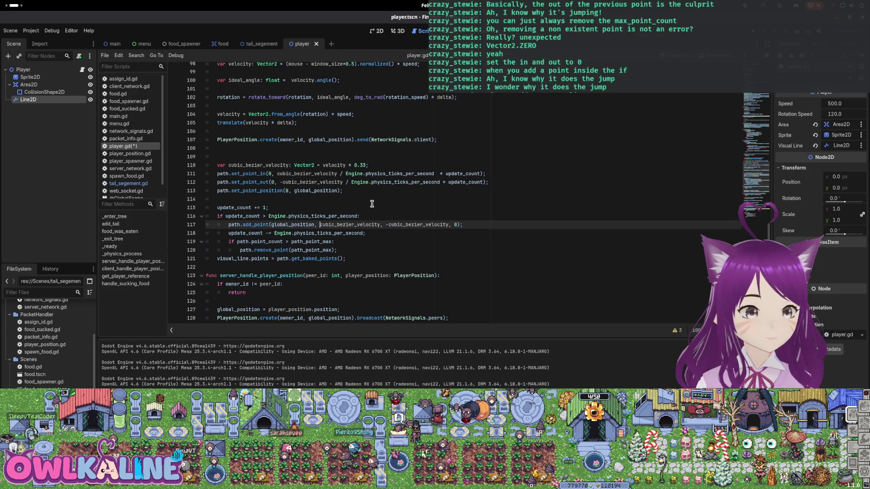
pyautogui.press('F5')
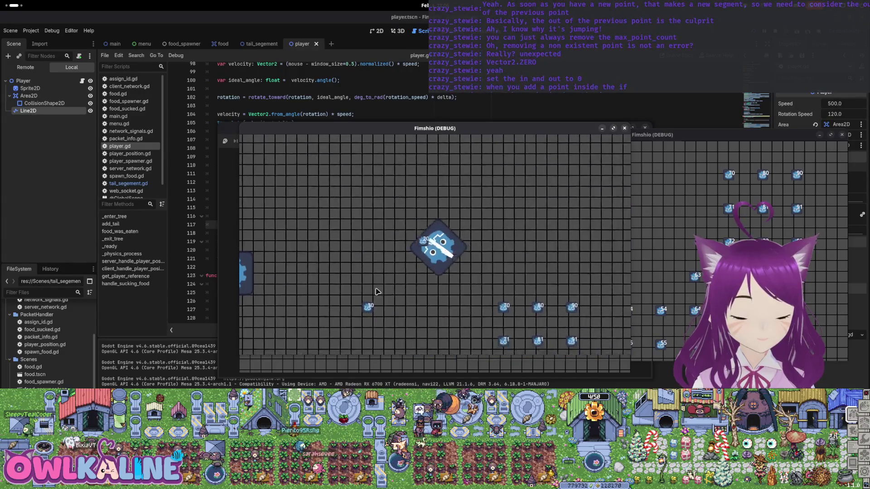
# - Stop the game and scroll up to the num_segments declaration on line 16
pyautogui.press('F8')
pyautogui.click(402, 154)
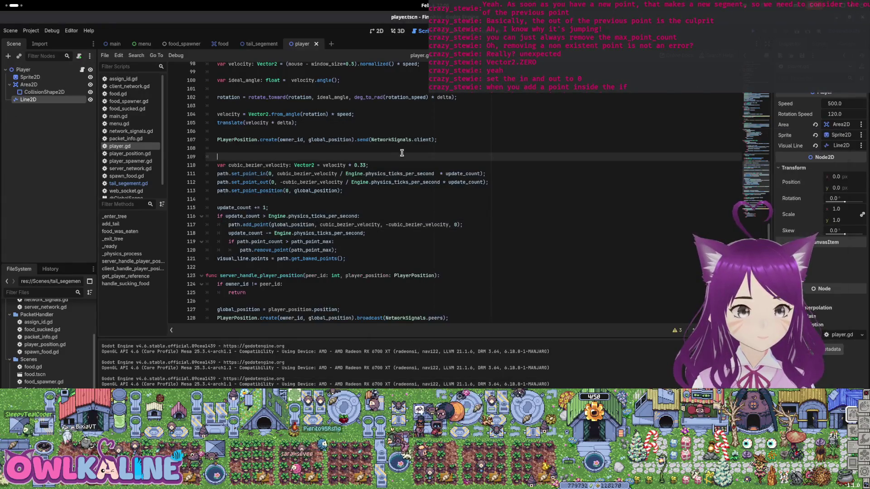
pyautogui.scroll(10, 571, 177)
pyautogui.scroll(8, 326, 204)
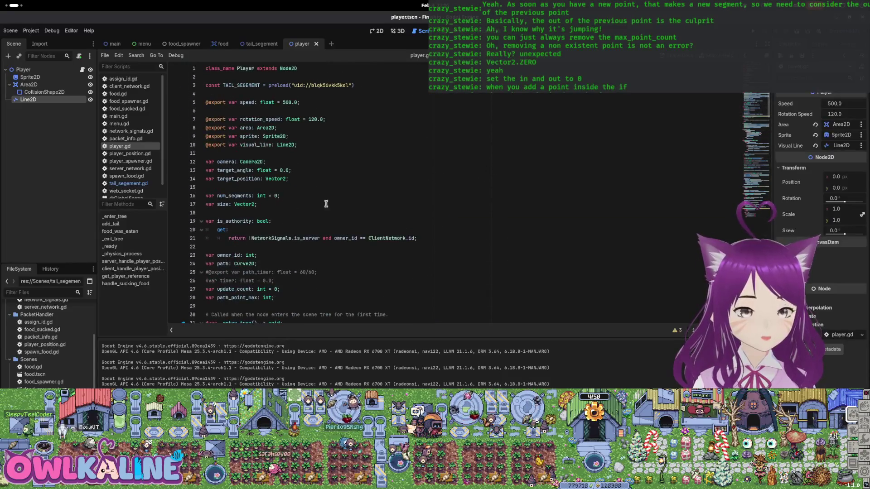
pyautogui.click(276, 195)
pyautogui.write('1')
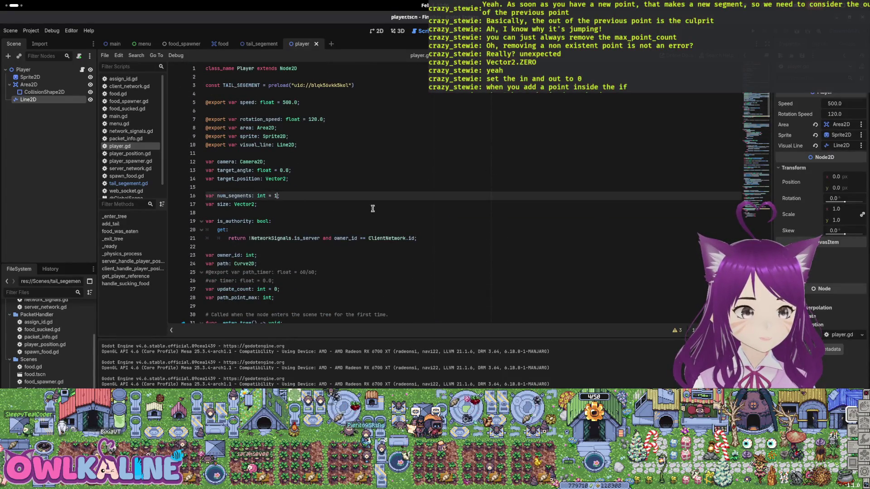
# - Rerun with server and client instances, then stop and return to the add_point code on line 117
pyautogui.press('F5')
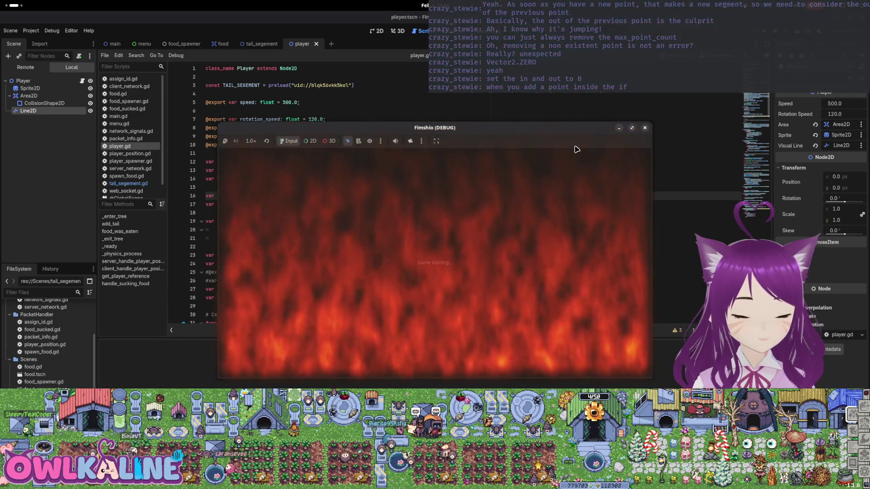
pyautogui.click(249, 152)
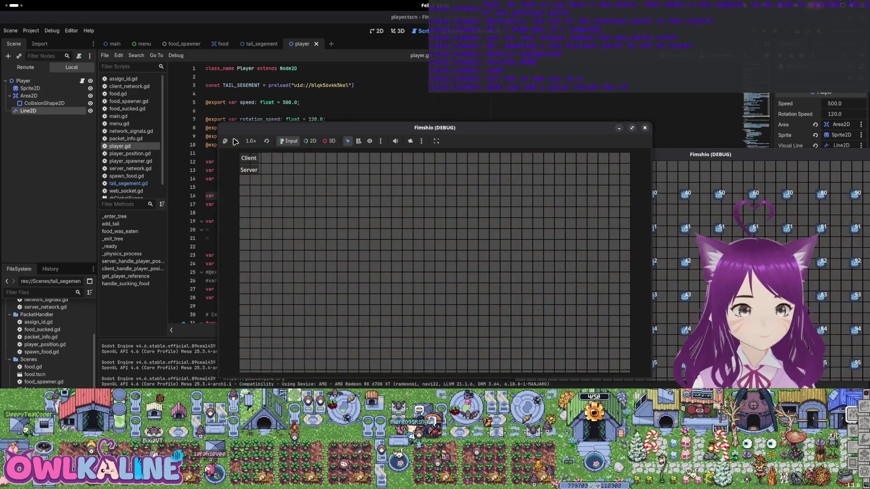
pyautogui.click(248, 140)
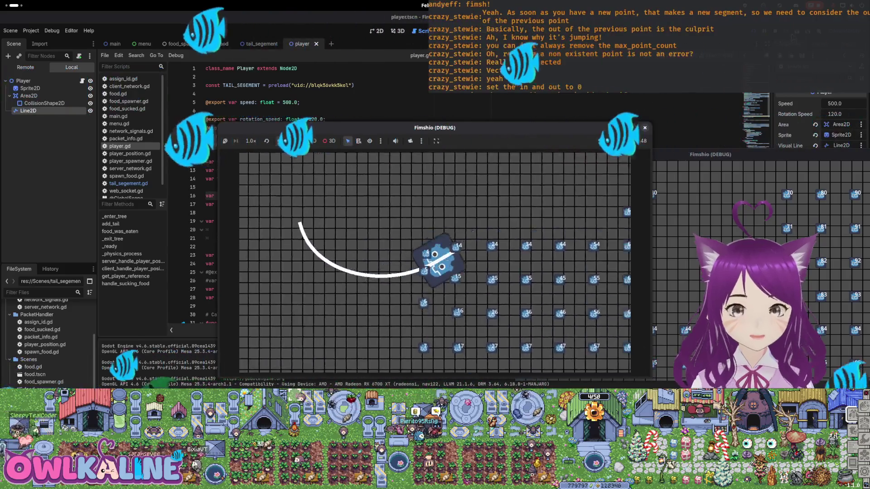
pyautogui.press('F8')
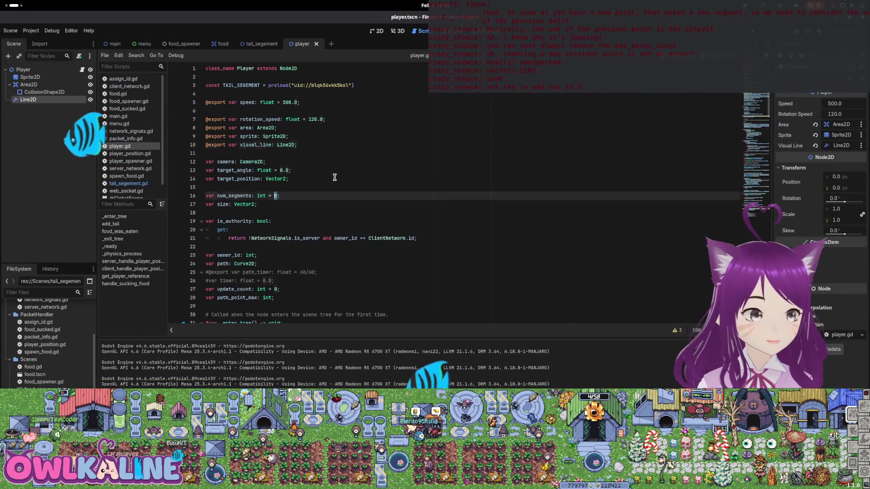
pyautogui.press('pagedown')
pyautogui.press('pagedown')
pyautogui.press('pagedown')
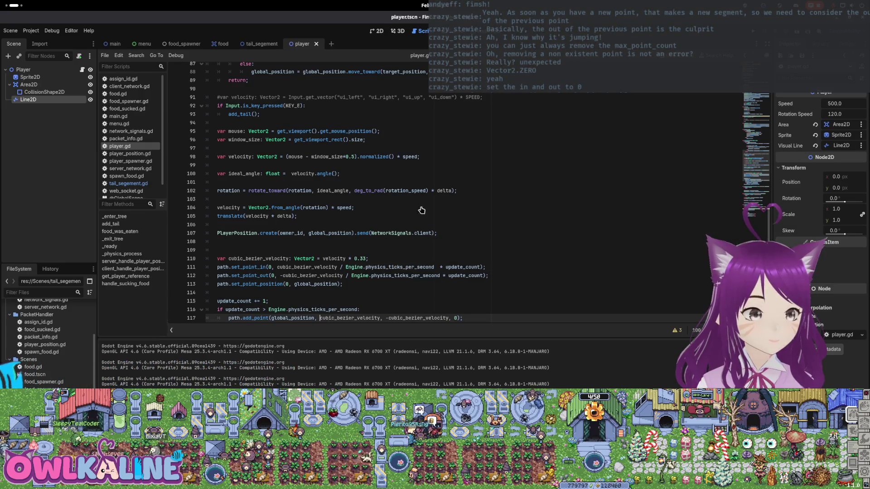
pyautogui.press('BackSpace')
pyautogui.scroll(-2, 549, 191)
pyautogui.scroll(-2, 548, 190)
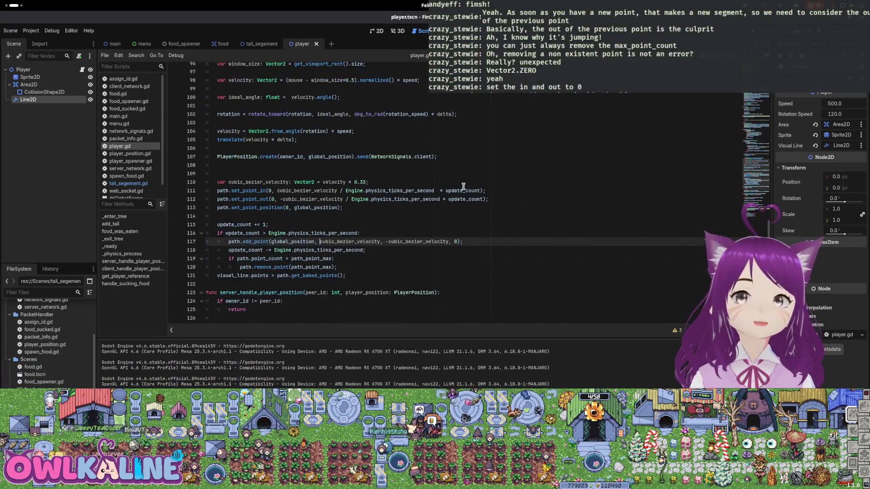
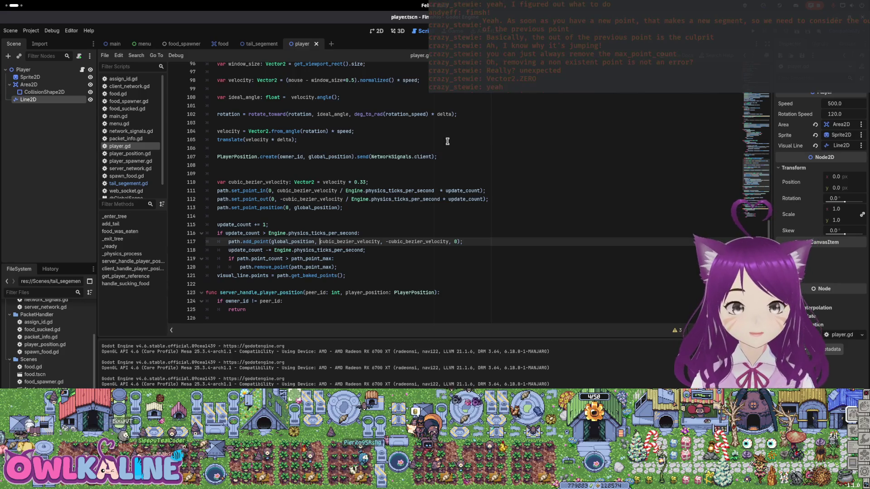
# - Inspect the set_point_out velocity expression on line 112 and the add_point documentation
pyautogui.click(284, 200)
pyautogui.moveTo(284, 199); pyautogui.dragTo(480, 199)
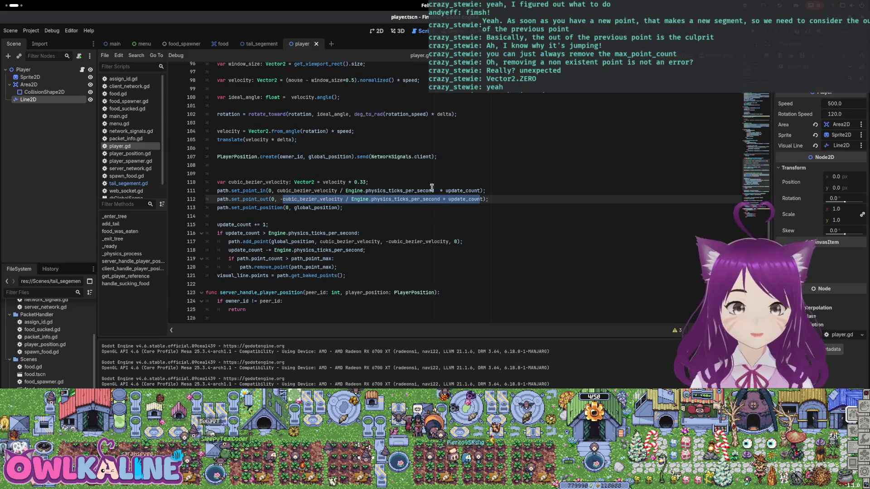
pyautogui.doubleClick(259, 243)
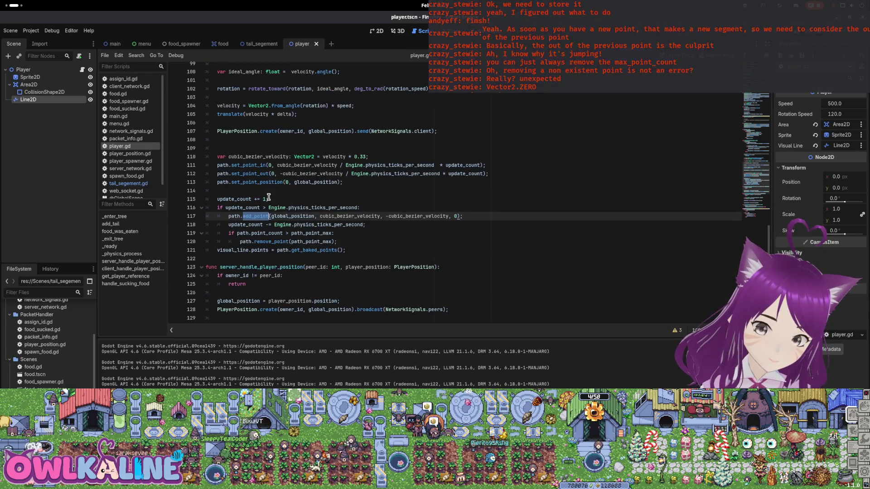
pyautogui.scroll(-3, 278, 201)
pyautogui.scroll(2, 330, 201)
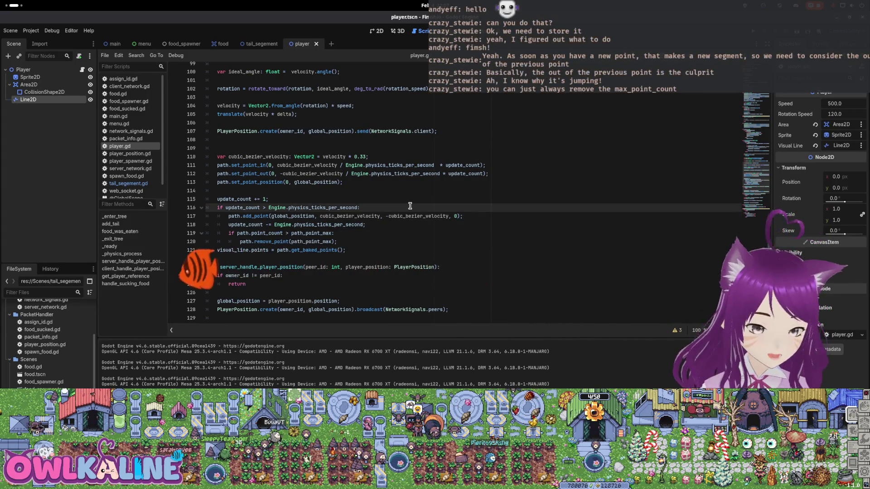
# - Above the add_point call, try a trial line path.get_point_out(0) using autocomplete
pyautogui.hotkey('ctrl', 'shift', 'Return')
pyautogui.write('path')
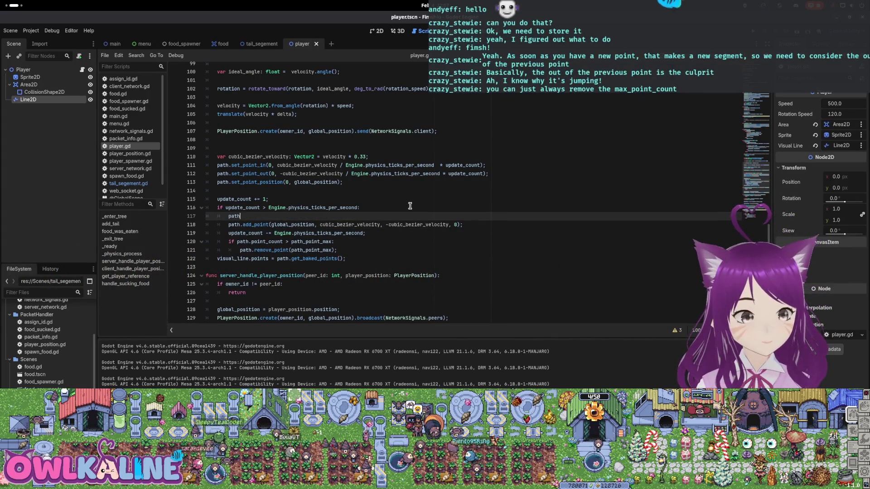
pyautogui.write('.get_')
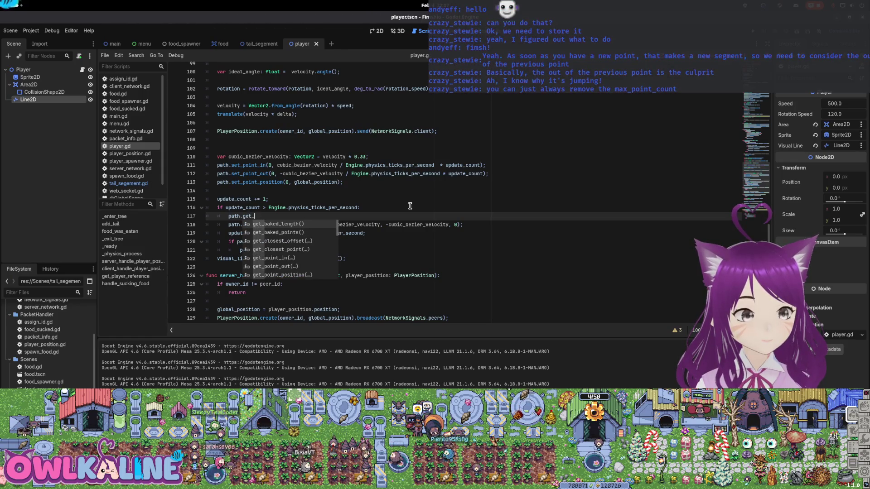
pyautogui.press('Escape')
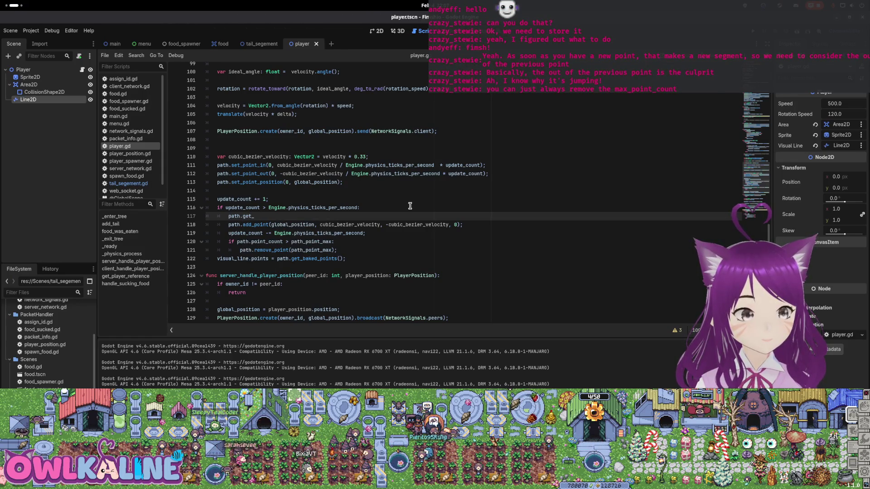
pyautogui.hotkey('ctrl', 'space')
pyautogui.press('Down')
pyautogui.press('Down')
pyautogui.press('Down')
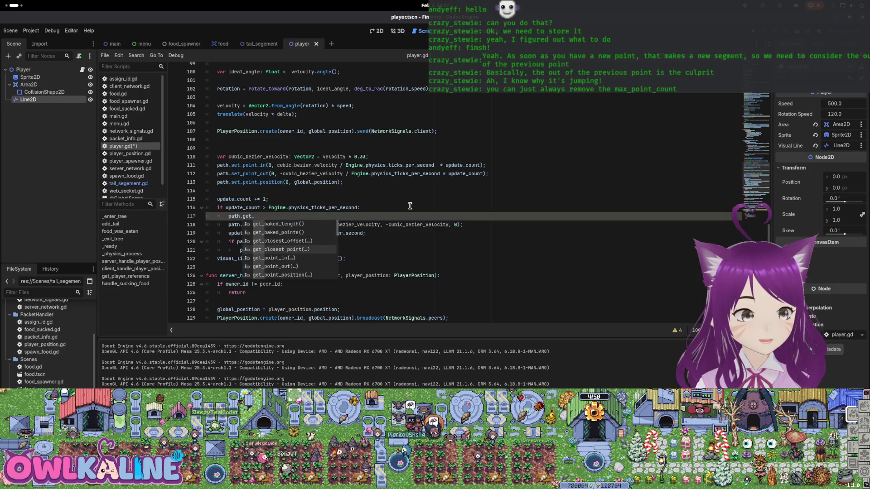
pyautogui.press('Down')
pyautogui.press('Down')
pyautogui.press('Return')
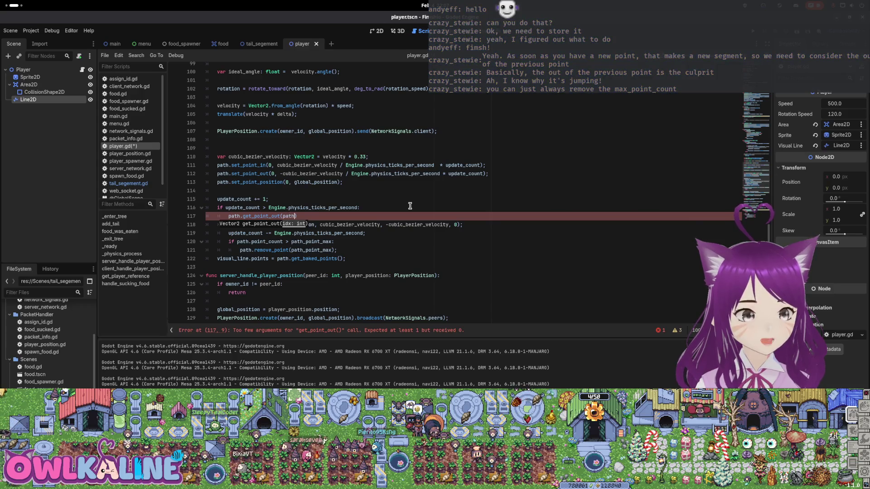
pyautogui.press('BackSpace')
pyautogui.press('BackSpace')
pyautogui.press('BackSpace')
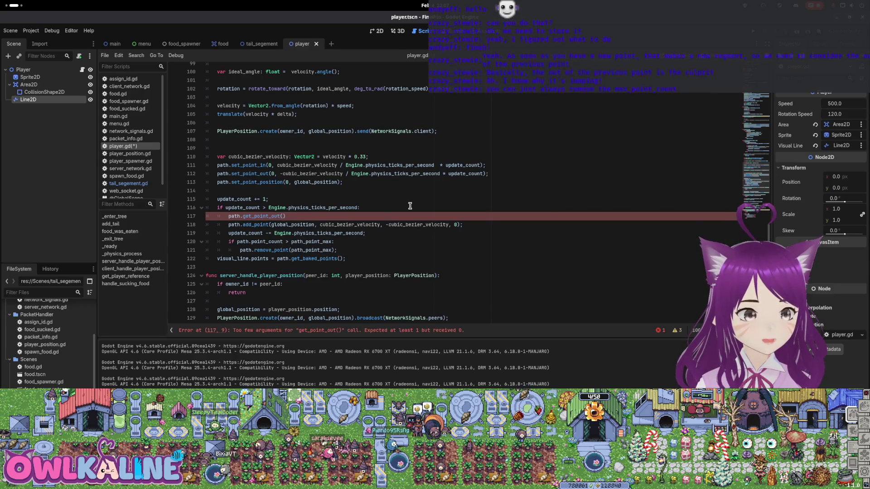
pyautogui.write('0')
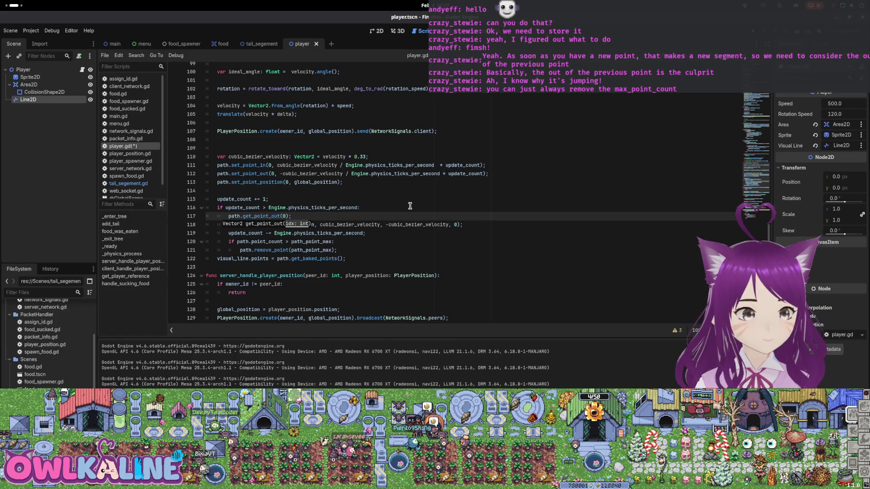
pyautogui.press('Escape')
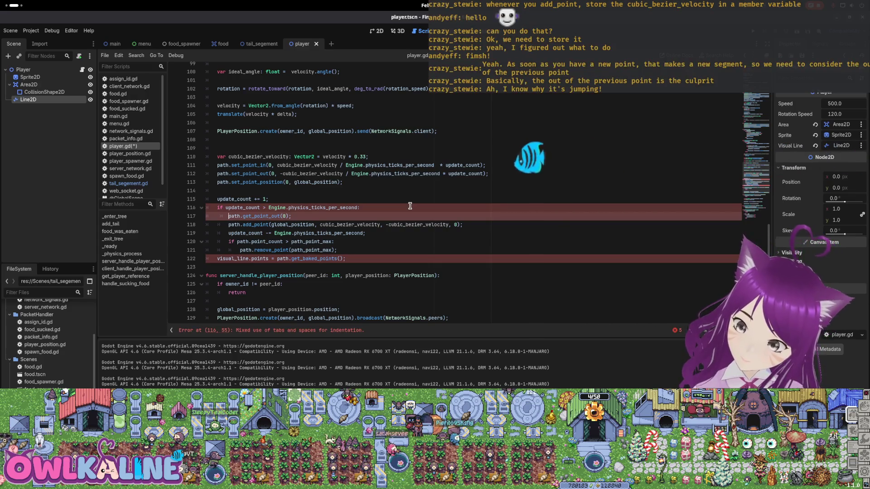
# - Delete the trial get_point_out(0) line, save player.gd, and unindent the empty line
pyautogui.press('Home')
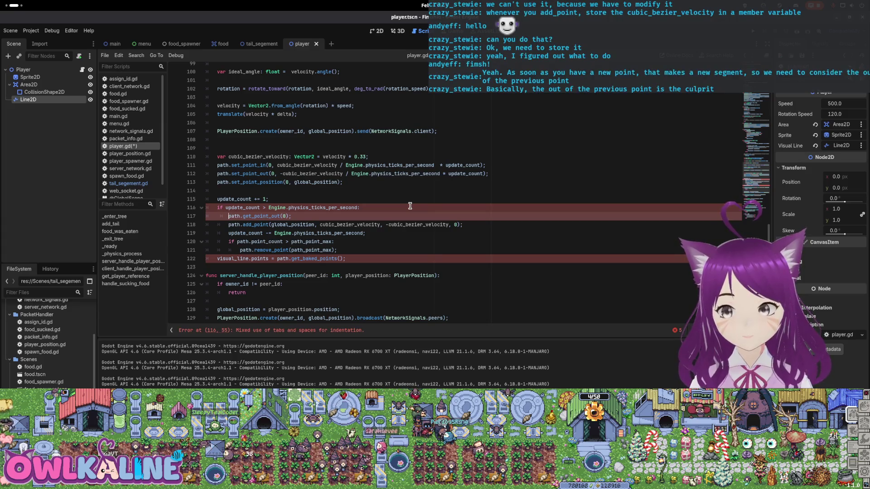
pyautogui.hotkey('shift', 'End')
pyautogui.press('Delete')
pyautogui.hotkey('ctrl', 's')
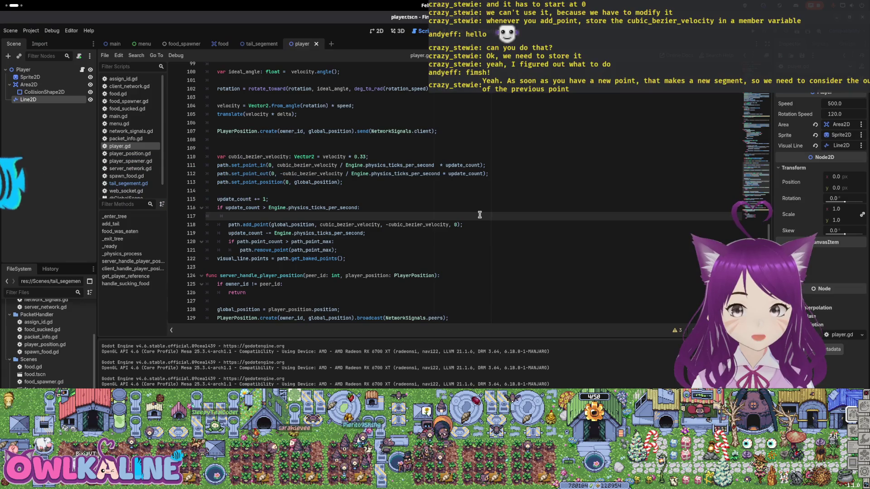
pyautogui.press('BackSpace')
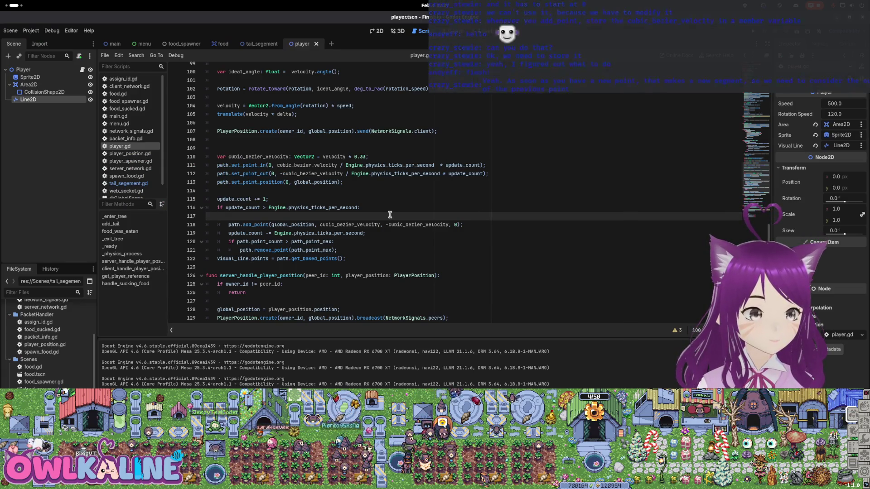
# - Below add_point, add 'prev_cubic_bezier_velocity = cubic_bezier_velocity;' and save player.gd
pyautogui.press('Delete')
pyautogui.press('End')
pyautogui.press('Return')
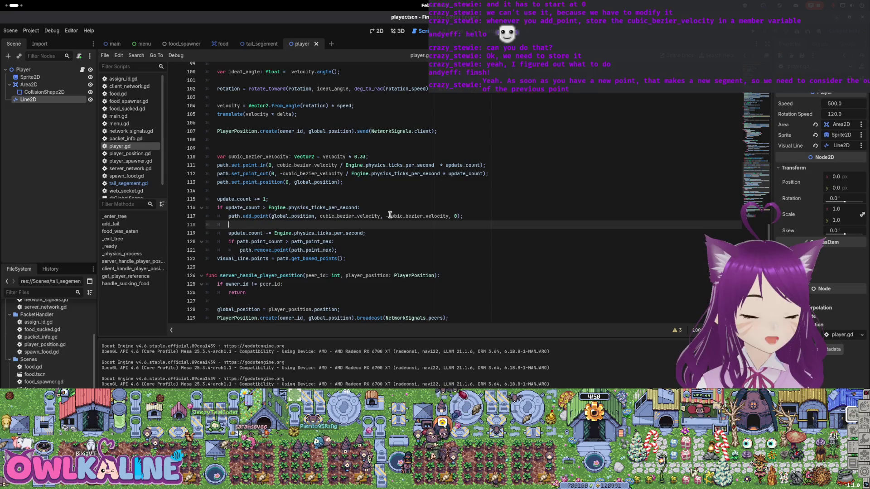
pyautogui.write('prev_c')
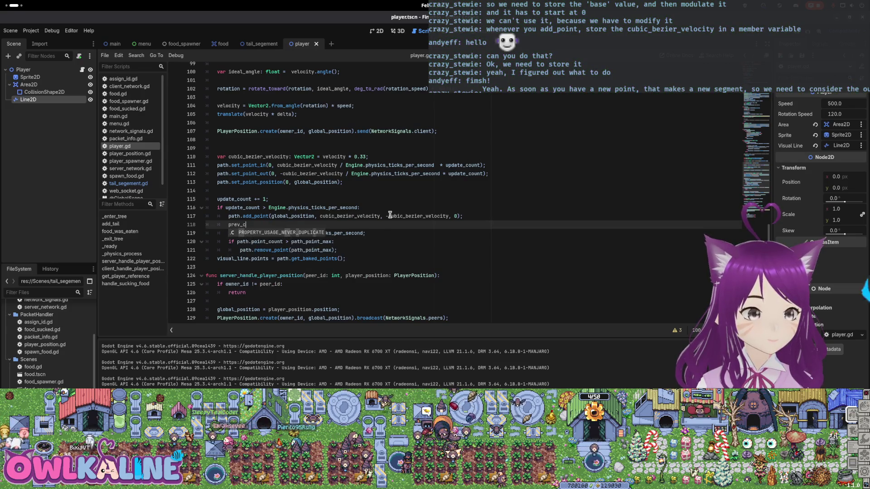
pyautogui.write('ubic_be')
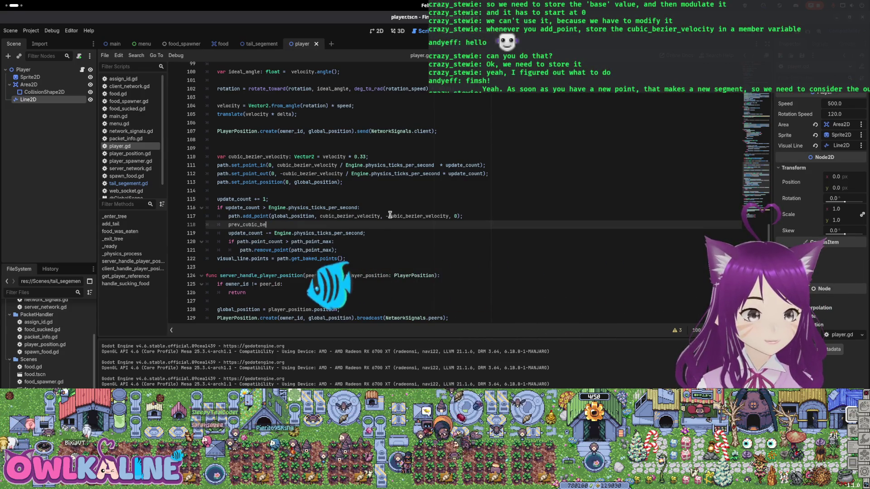
pyautogui.write('zier_velocity = cubic_bezier_velocity;')
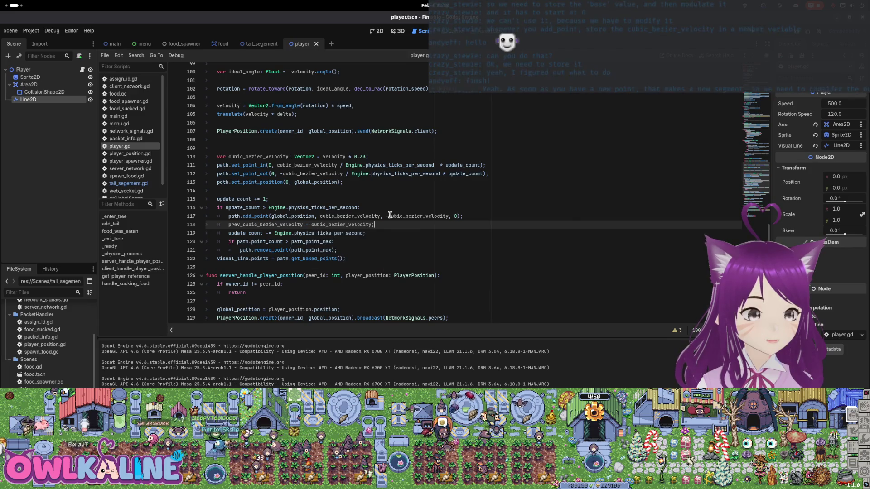
pyautogui.press('Return')
pyautogui.write(';')
pyautogui.hotkey('ctrl', 's')
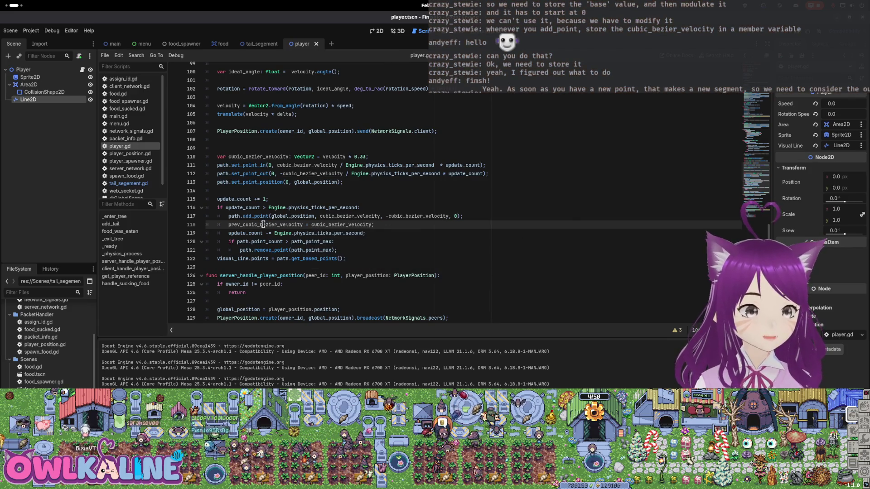
pyautogui.scroll(15, 293, 182)
# - Add 'var prev_cubic_bezier_velocity: Vector2' after 'var size: Vector2;' and save player.gd
pyautogui.scroll(15, 293, 181)
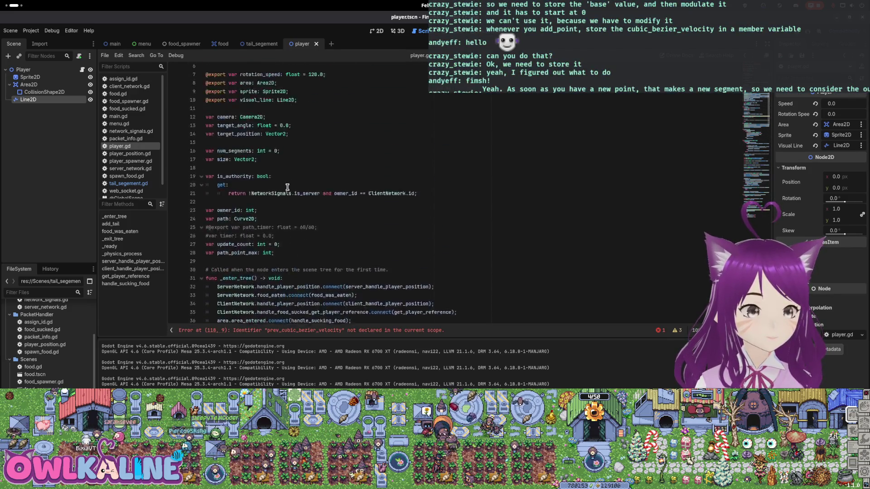
pyautogui.click(283, 179)
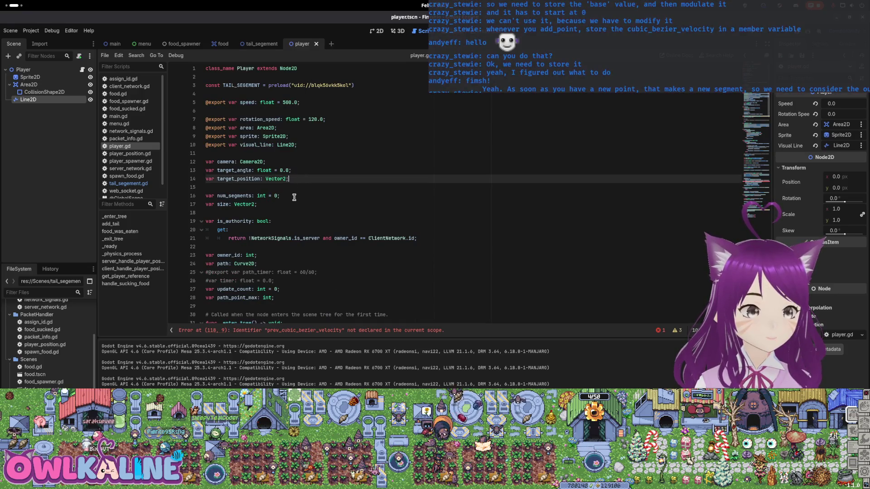
pyautogui.click(289, 207)
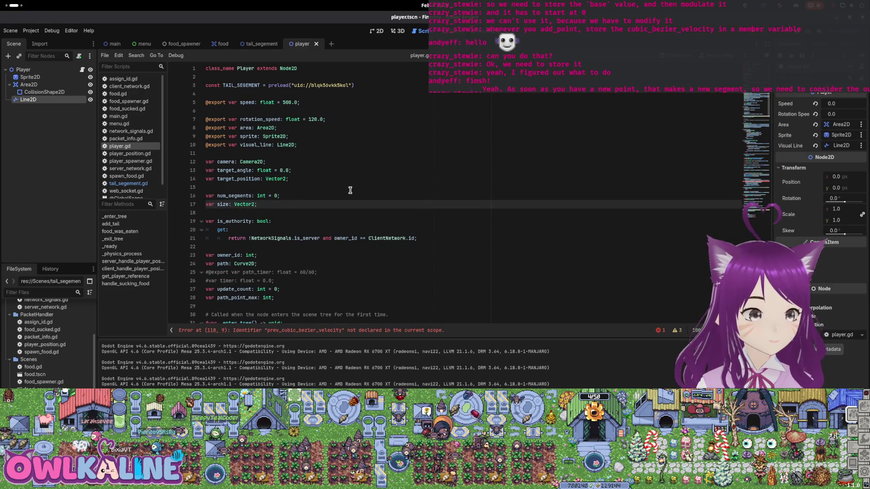
pyautogui.press('Return')
pyautogui.write('prev_cubic_bezier_velocity')
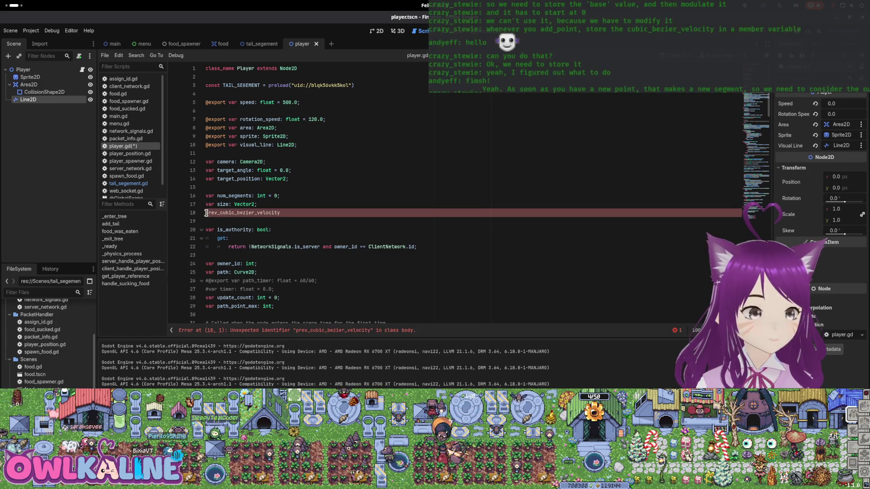
pyautogui.write('var')
pyautogui.click(315, 214)
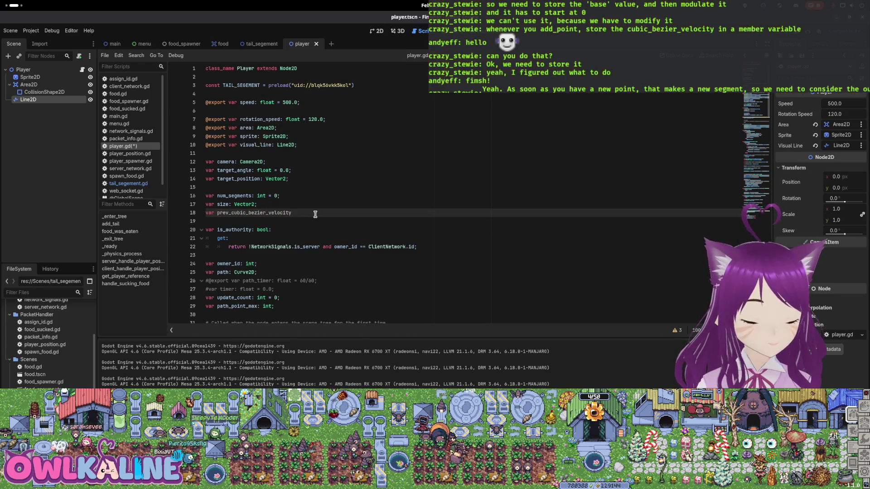
pyautogui.write(': Vector2')
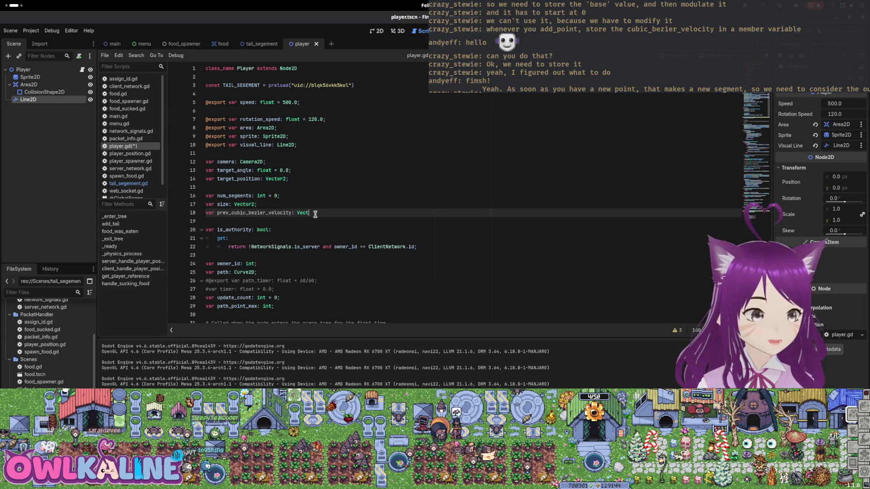
pyautogui.hotkey('ctrl', 's')
pyautogui.scroll(-7, 335, 192)
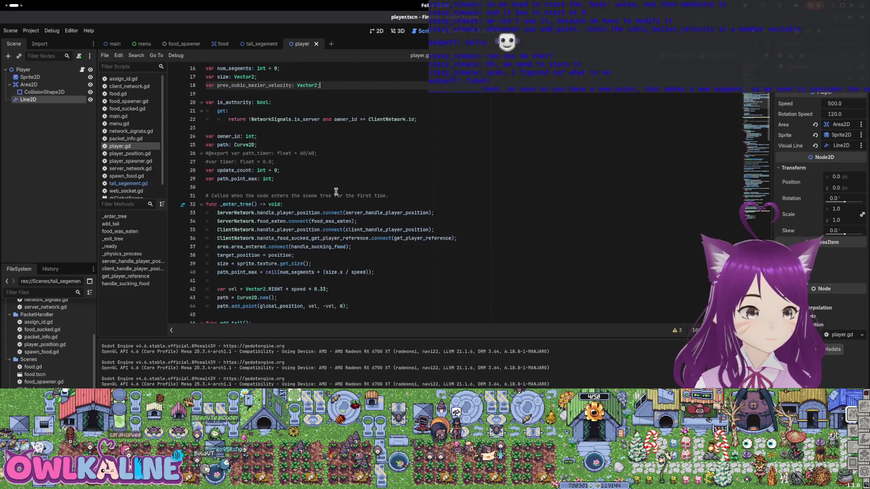
pyautogui.scroll(-2, 335, 192)
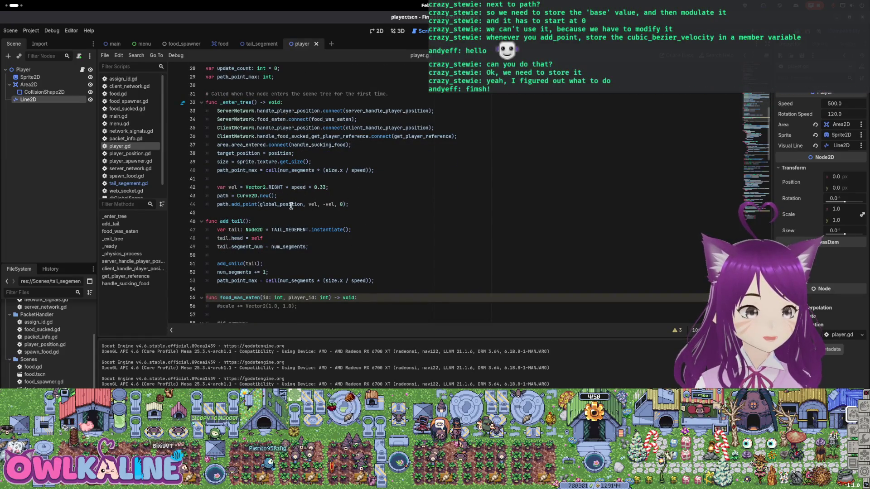
# - Create func add_bezier_point after _enter_tree with the copied path.add_point(global_position, vel, -vel, 0) body
pyautogui.click(307, 211)
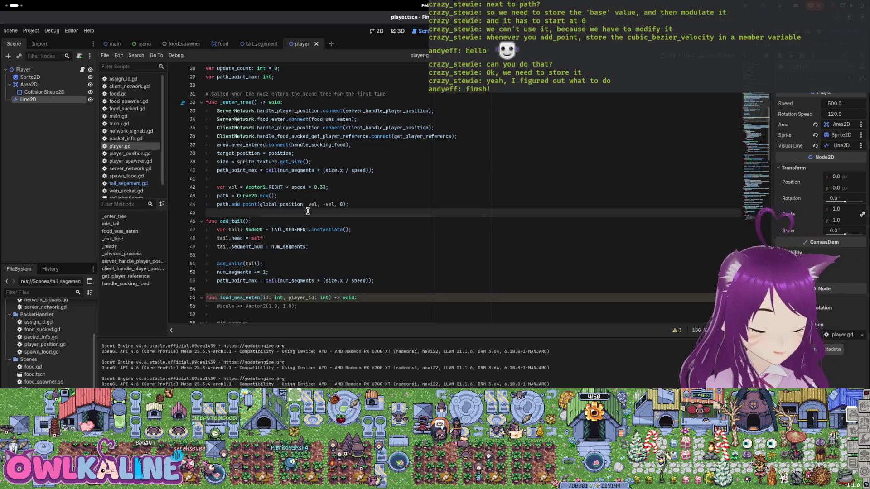
pyautogui.press('Return')
pyautogui.press('Return')
pyautogui.press('Up')
pyautogui.write('func ')
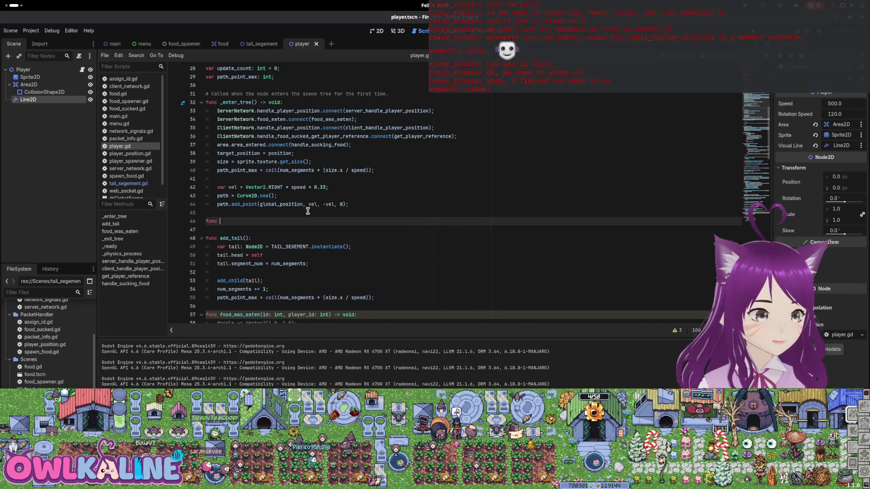
pyautogui.write('add_bezie')
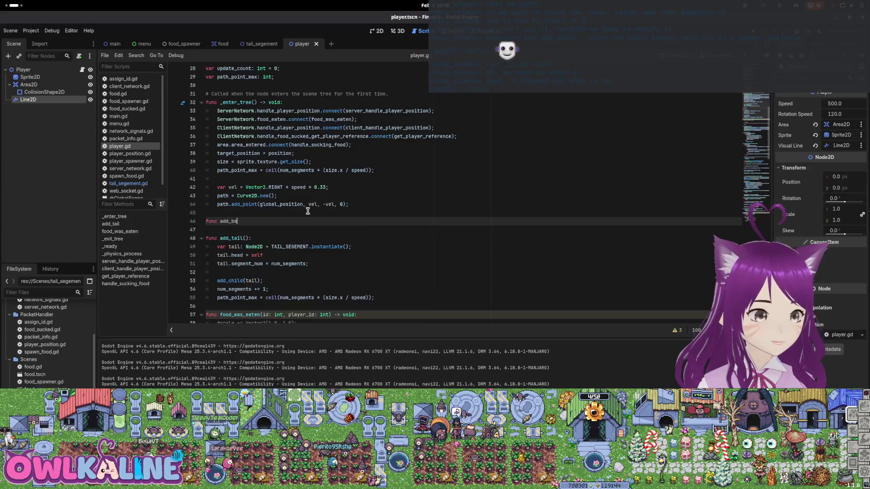
pyautogui.write('r_point():')
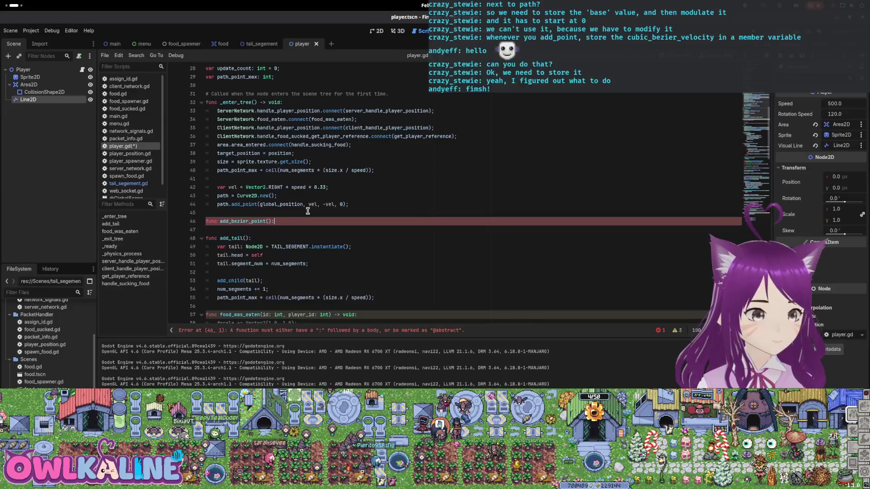
pyautogui.press('Return')
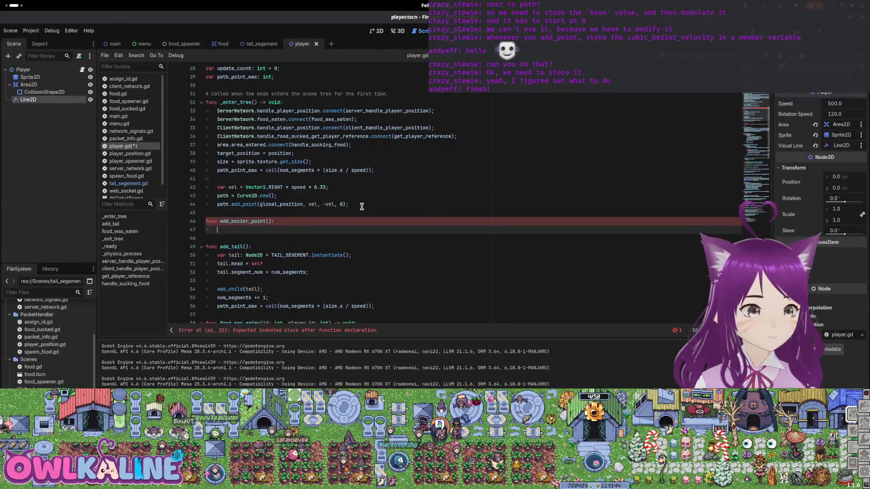
pyautogui.moveTo(362, 207)
pyautogui.mouseDown()
pyautogui.moveTo(218, 196)
pyautogui.moveTo(217, 204)
pyautogui.mouseUp()
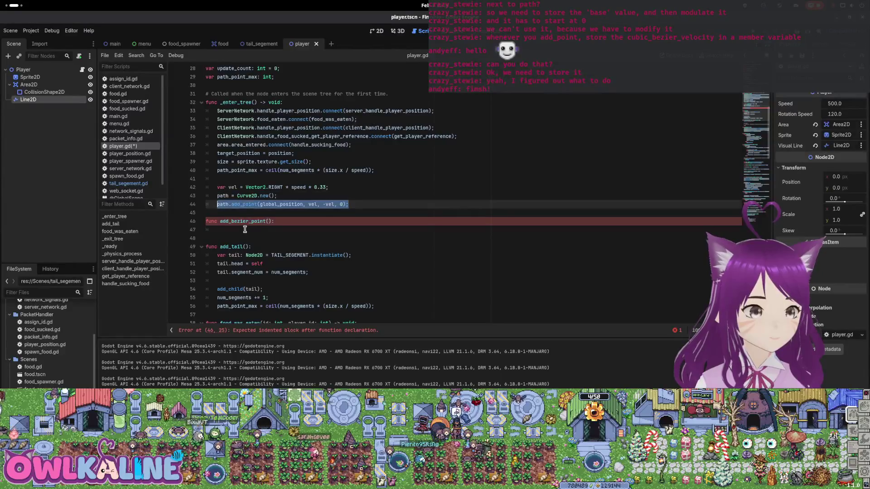
pyautogui.hotkey('ctrl', 'c')
pyautogui.click(244, 229)
pyautogui.hotkey('ctrl', 'v')
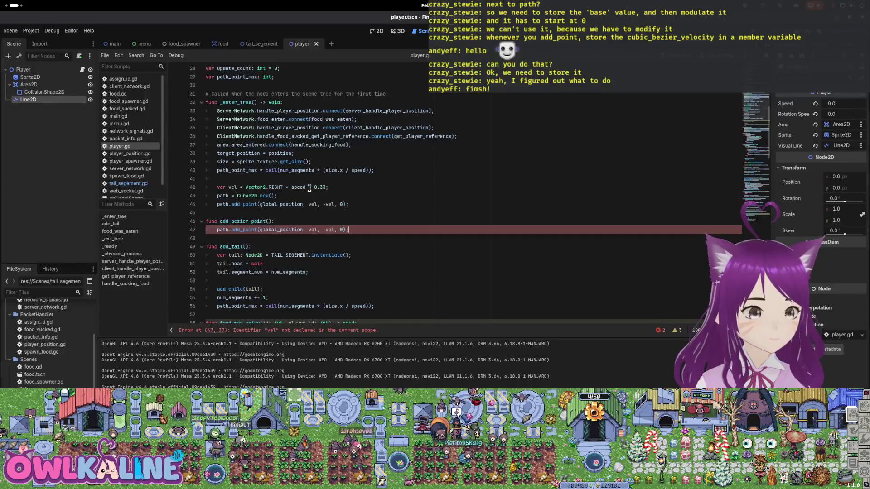
# - Give add_bezier_point the parameter 'vel: Vector2' and save player.gd
pyautogui.press('Up')
pyautogui.press('Left')
pyautogui.press('Left')
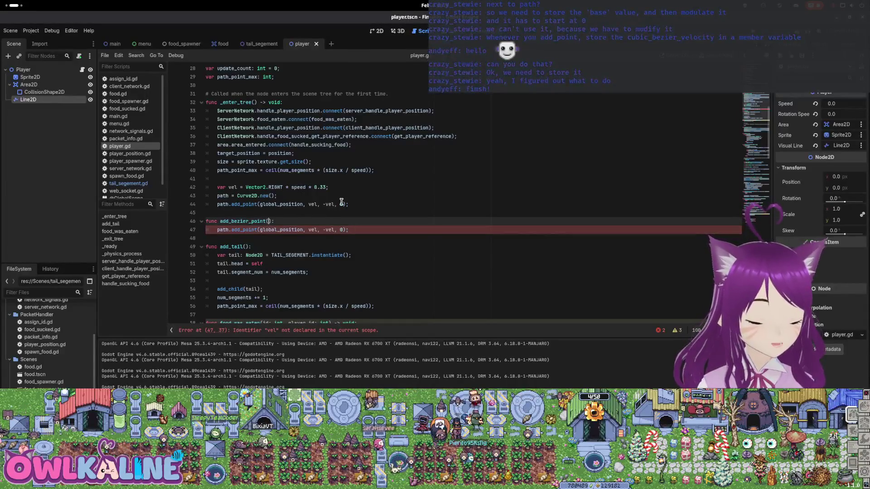
pyautogui.write('vel: ')
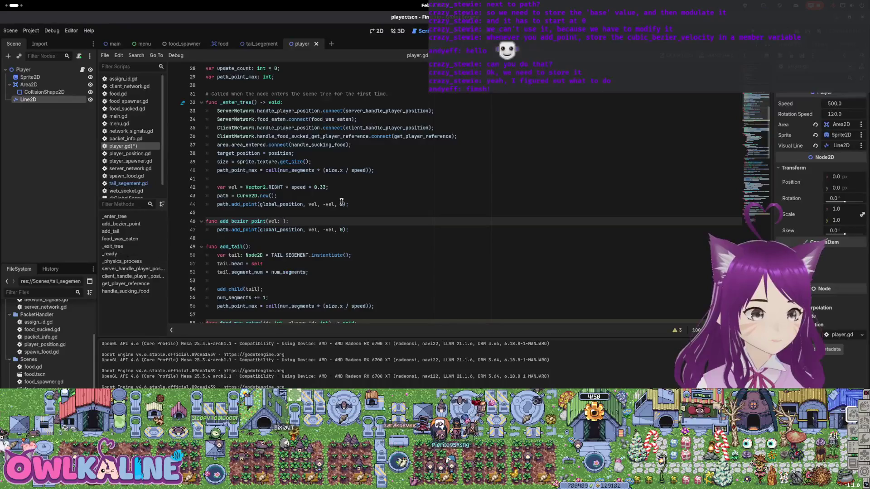
pyautogui.write('float')
pyautogui.hotkey('ctrl', 's')
pyautogui.press('BackSpace')
pyautogui.press('BackSpace')
pyautogui.press('BackSpace')
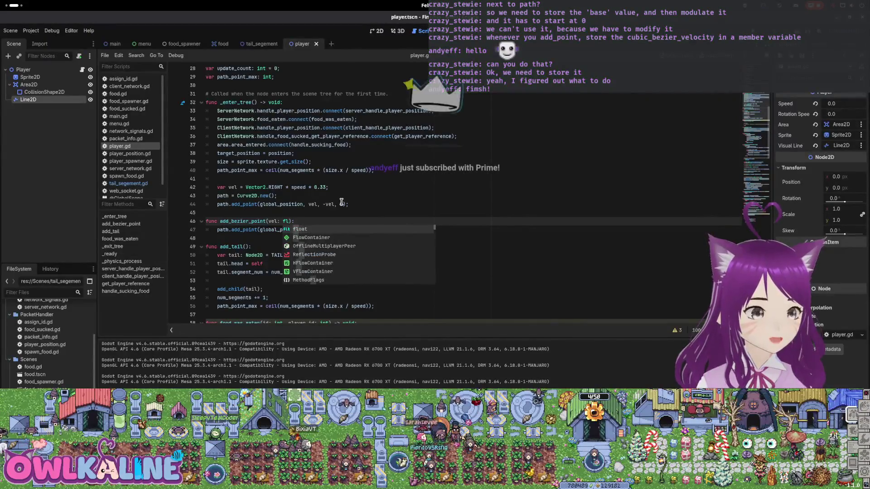
pyautogui.write('Vector2')
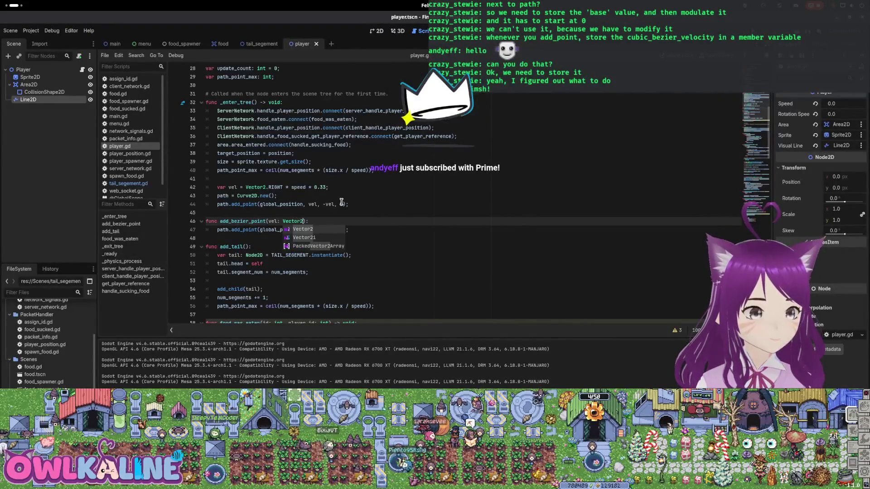
pyautogui.press('Return')
pyautogui.press('Down')
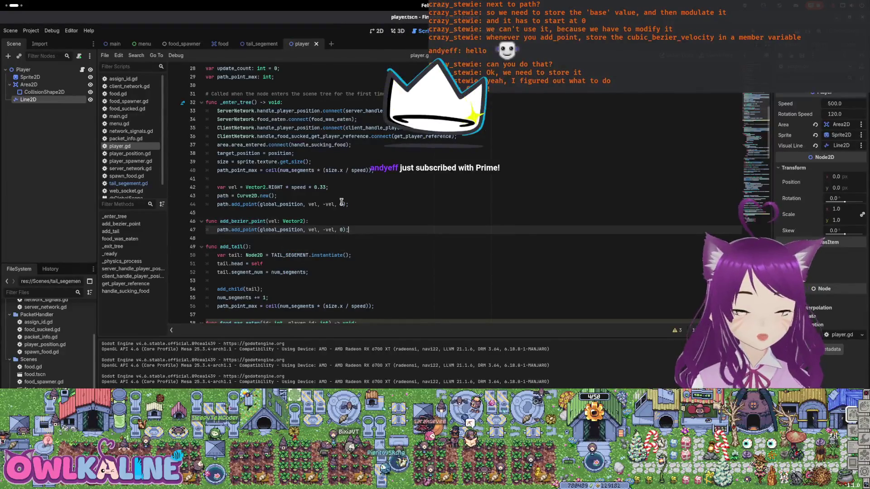
pyautogui.press('super')
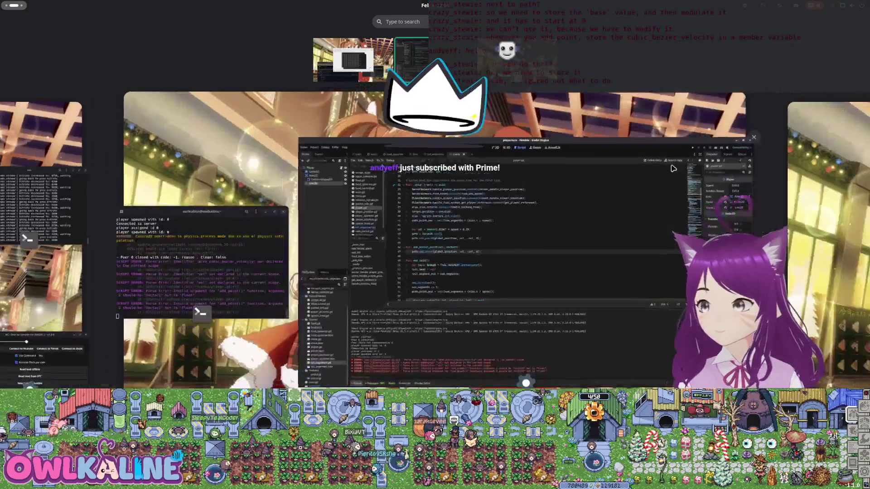
pyautogui.press('super')
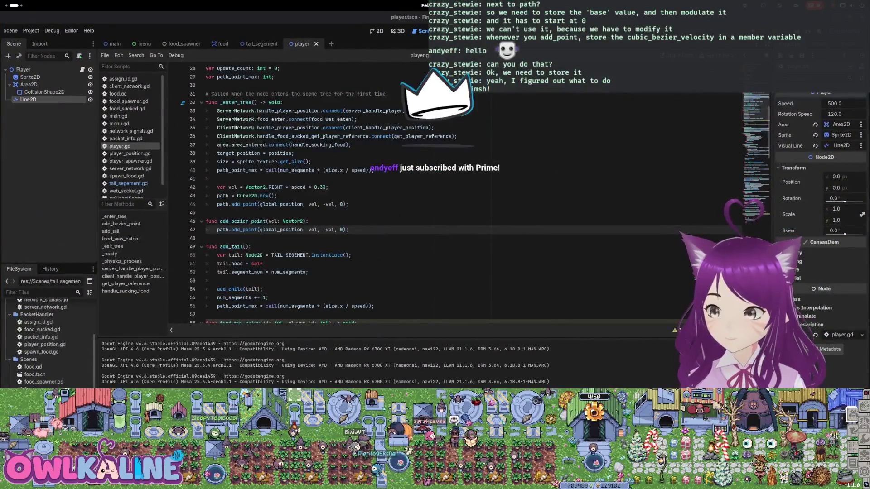
# - Add 'prev_cubic_bezier_velocity = vel;' after the add_point line in add_bezier_point
pyautogui.click(317, 221)
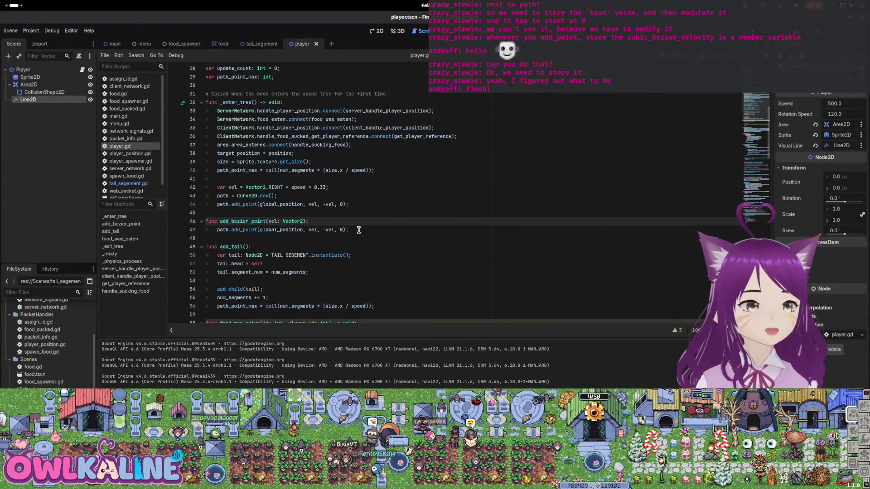
pyautogui.click(358, 230)
pyautogui.press('Return')
pyautogui.write('prev_')
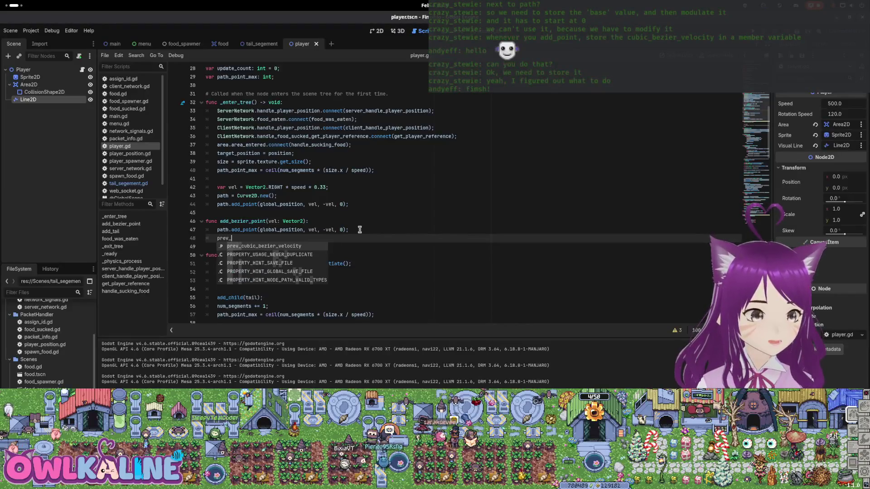
pyautogui.press('Return')
pyautogui.write('= vel;')
# - In _enter_tree, comment out the direct path.add_point call and call add_bezier_point(vel) instead
pyautogui.press('Up')
pyautogui.press('Up')
pyautogui.press('Up')
pyautogui.hotkey('ctrl', 'k')
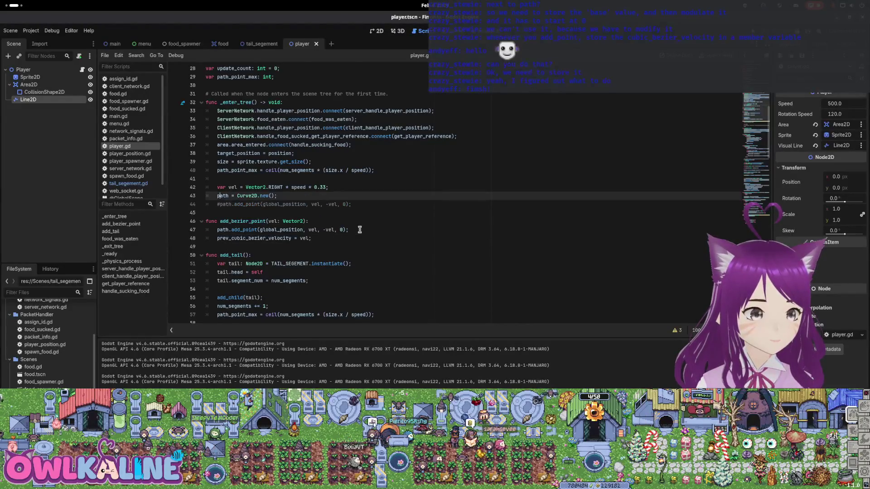
pyautogui.hotkey('ctrl', 'shift', 'Return')
pyautogui.write('add_')
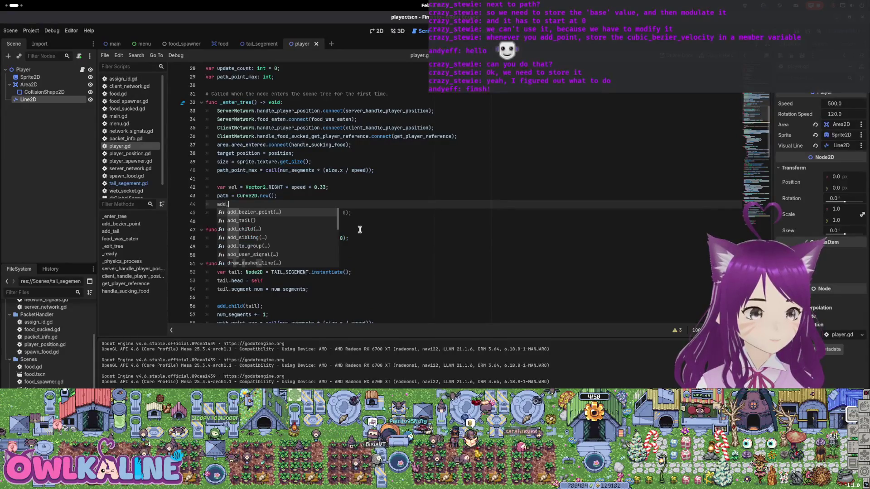
pyautogui.press('Return')
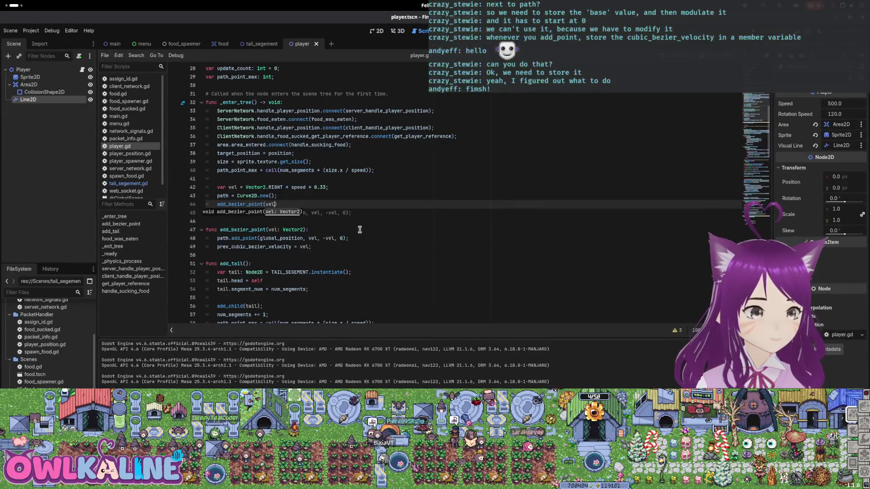
# - Search the script for uses of path
pyautogui.scroll(-5, 280, 157)
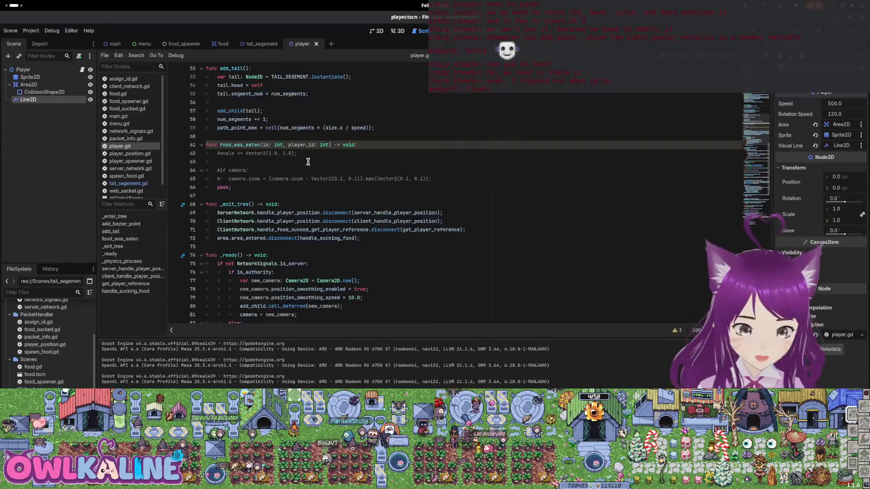
pyautogui.scroll(3, 250, 159)
pyautogui.scroll(-6, 281, 161)
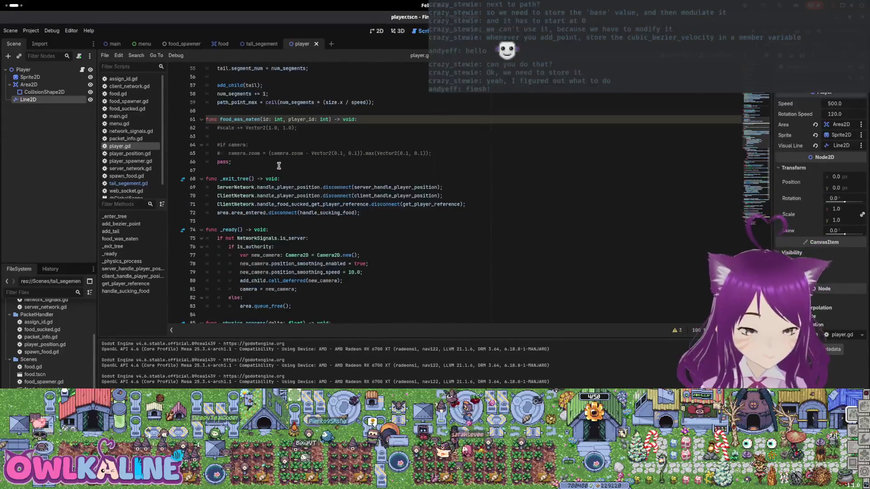
pyautogui.scroll(7, 263, 145)
pyautogui.scroll(-1, 249, 131)
pyautogui.doubleClick(223, 120)
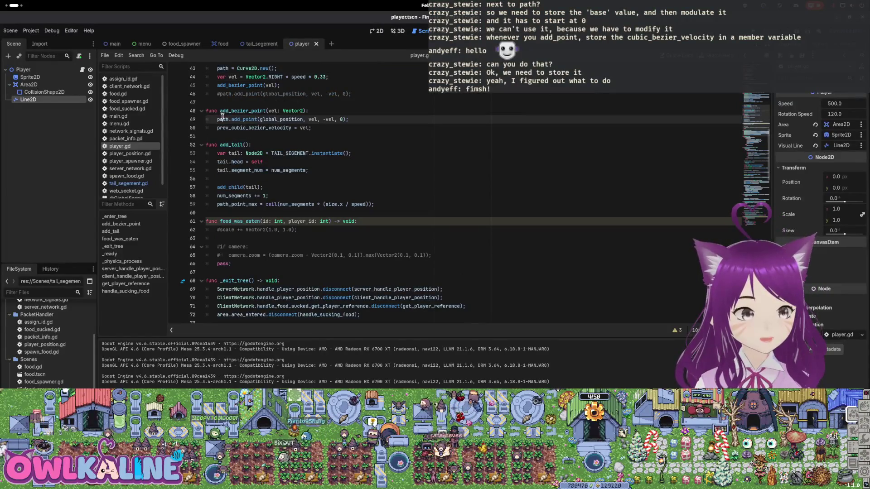
pyautogui.hotkey('ctrl', 'f')
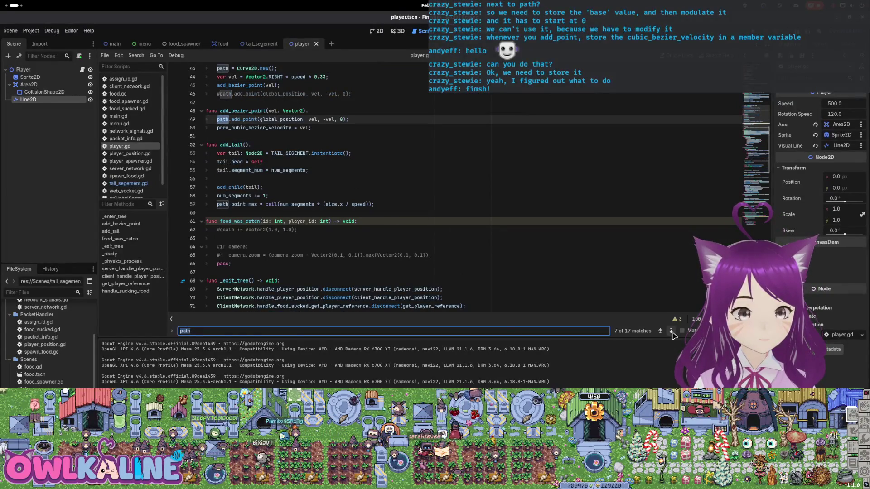
# - Inside the physics-loop update_count check, add 'add_bezier_point(cubic_bezier_velocity);'
pyautogui.click(671, 332)
pyautogui.click(671, 332)
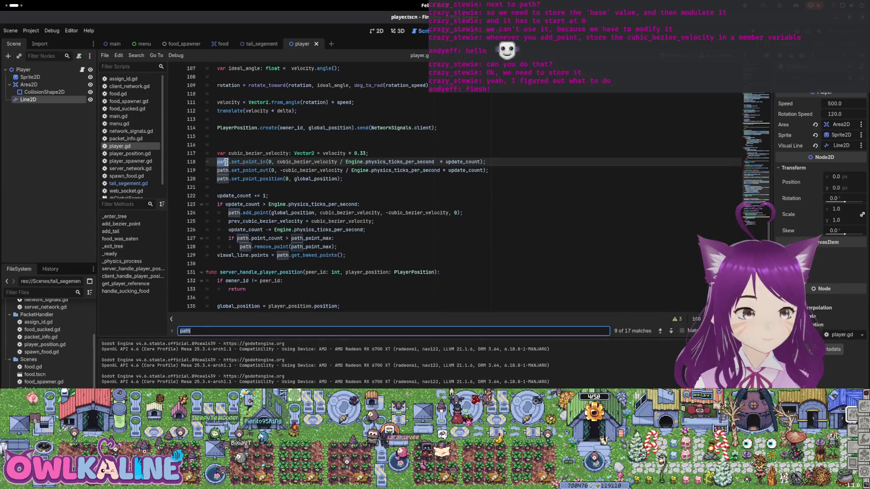
pyautogui.scroll(-1, 269, 207)
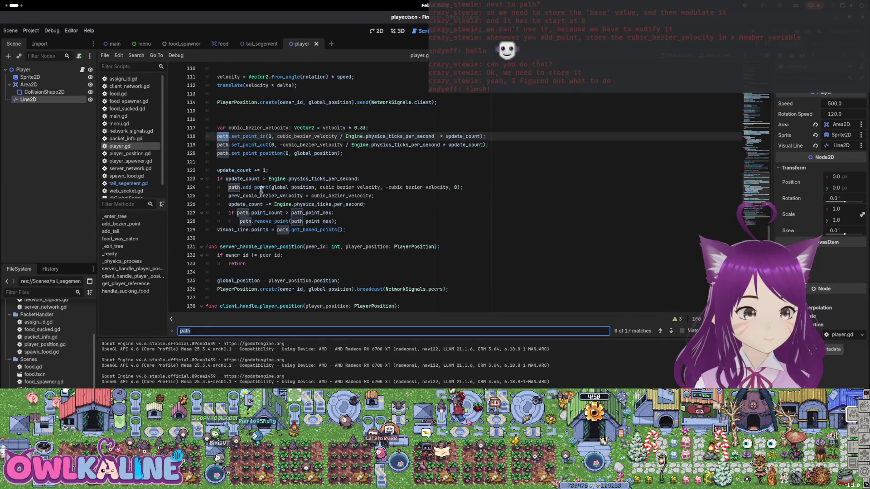
pyautogui.click(366, 179)
pyautogui.press('Return')
pyautogui.write('add_')
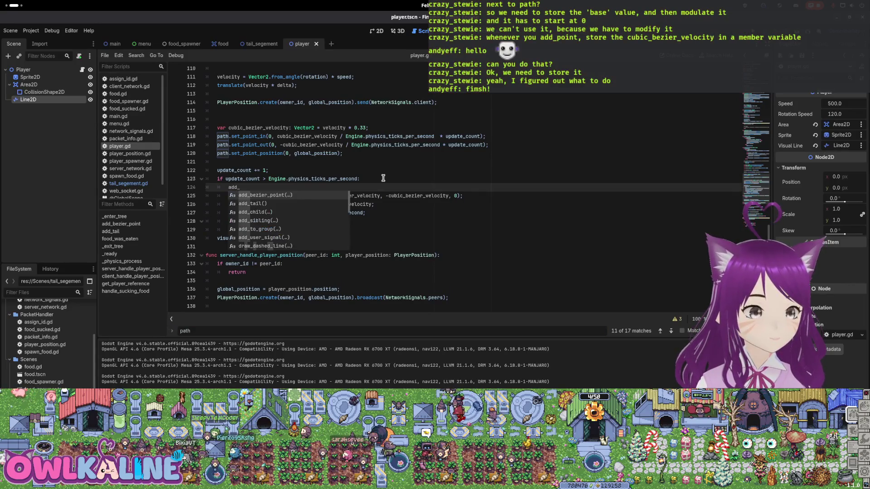
pyautogui.press('Return')
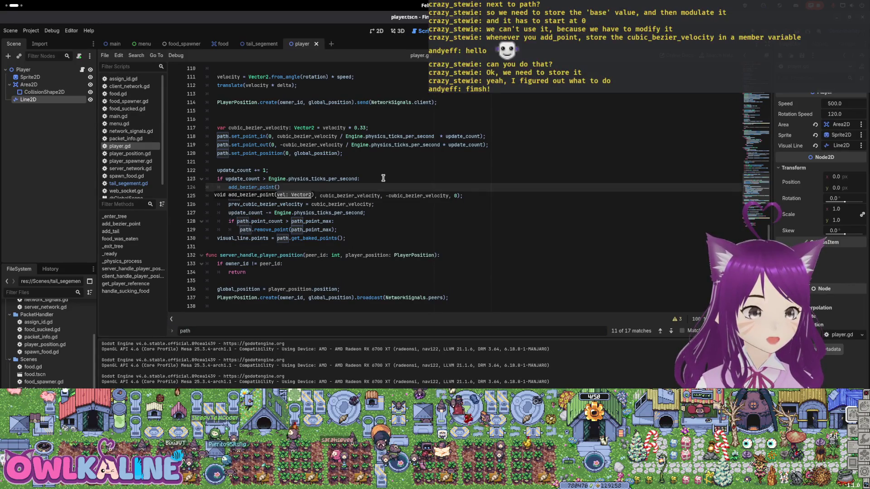
pyautogui.write('cubic_')
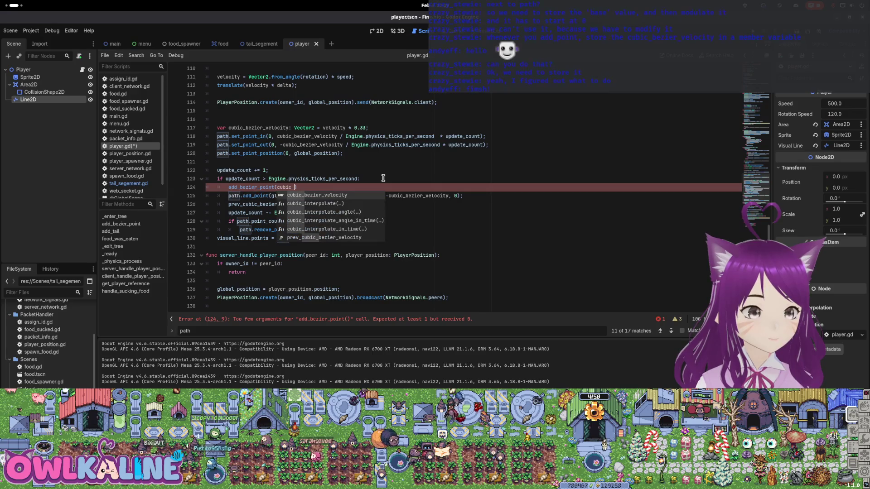
pyautogui.press('Return')
pyautogui.write(';')
# - Remove the old add_point and velocity lines and the point_count limit check from the physics loop
pyautogui.press('Down')
pyautogui.press('Home')
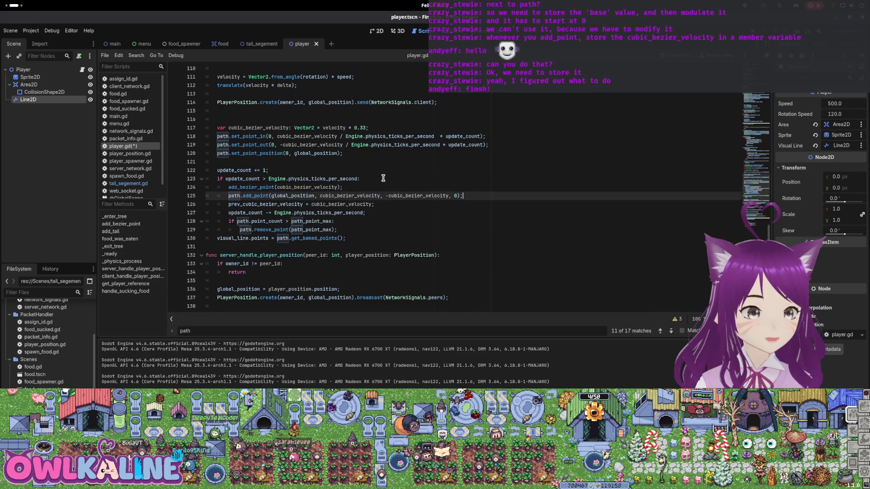
pyautogui.hotkey('shift', 'Down')
pyautogui.hotkey('shift', 'End')
pyautogui.press('BackSpace')
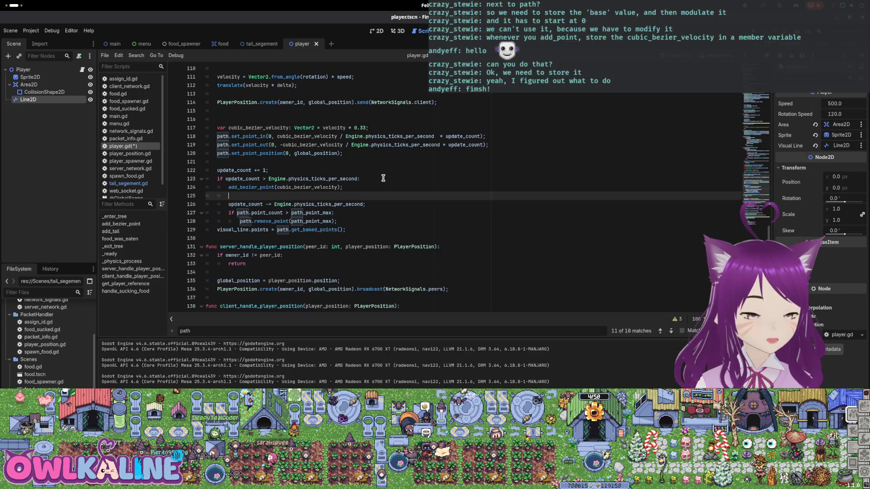
pyautogui.press('BackSpace')
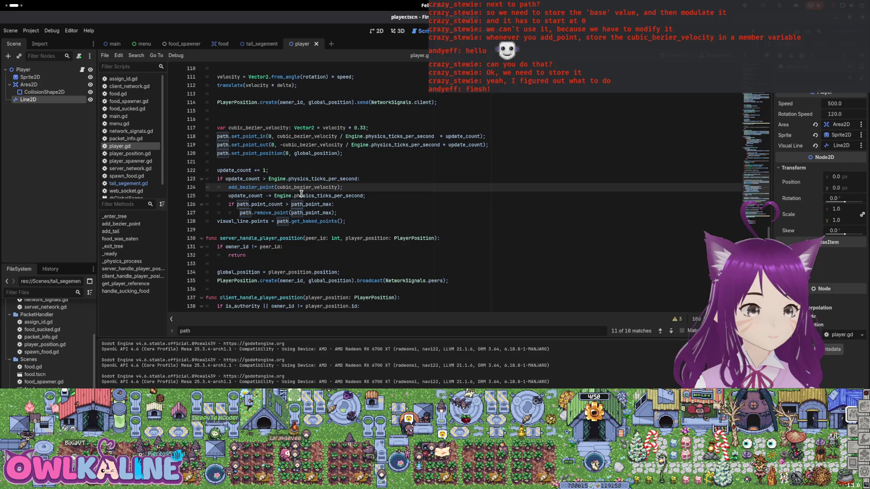
pyautogui.moveTo(338, 215); pyautogui.dragTo(185, 205)
pyautogui.hotkey('ctrl', 'c')
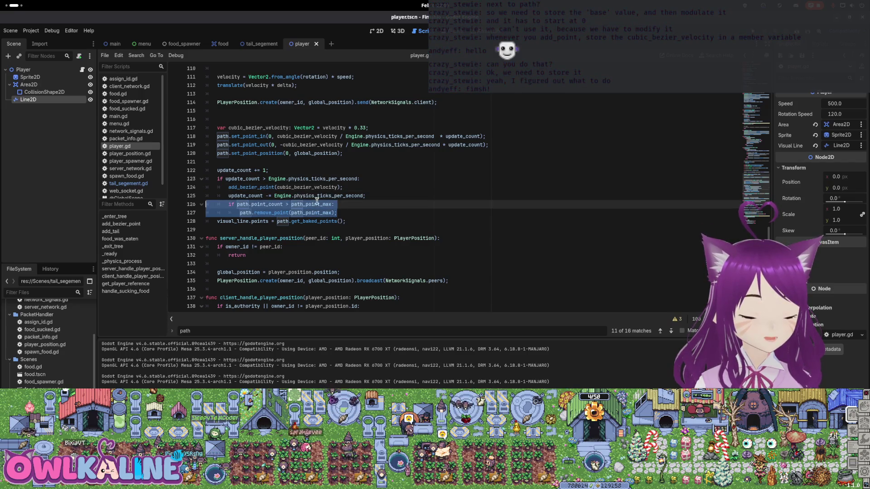
pyautogui.press('BackSpace')
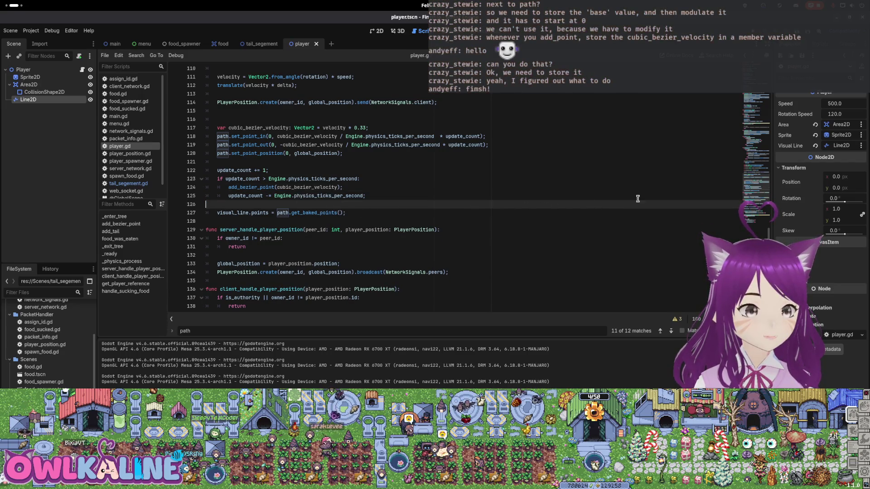
# - Paste the 'path.point_count > path_point_max' removal check after line 50, fix indentation, and save
pyautogui.click(756, 102)
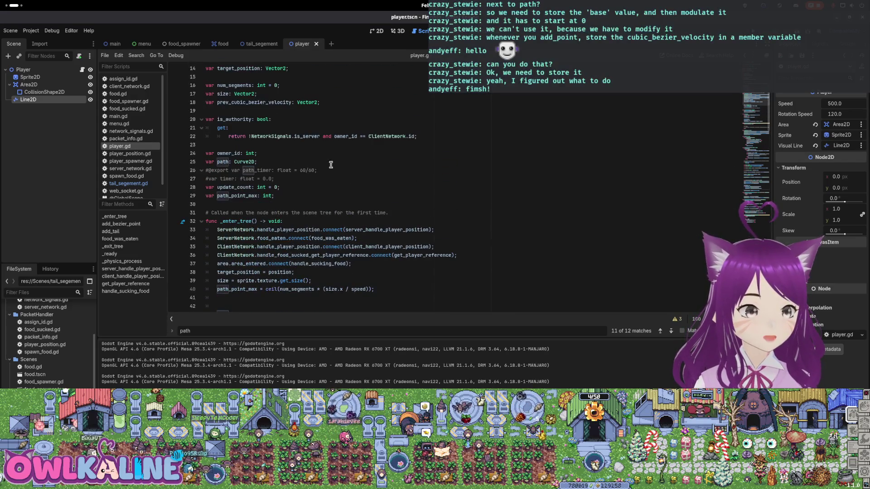
pyautogui.scroll(-5, 291, 215)
pyautogui.scroll(-2, 294, 243)
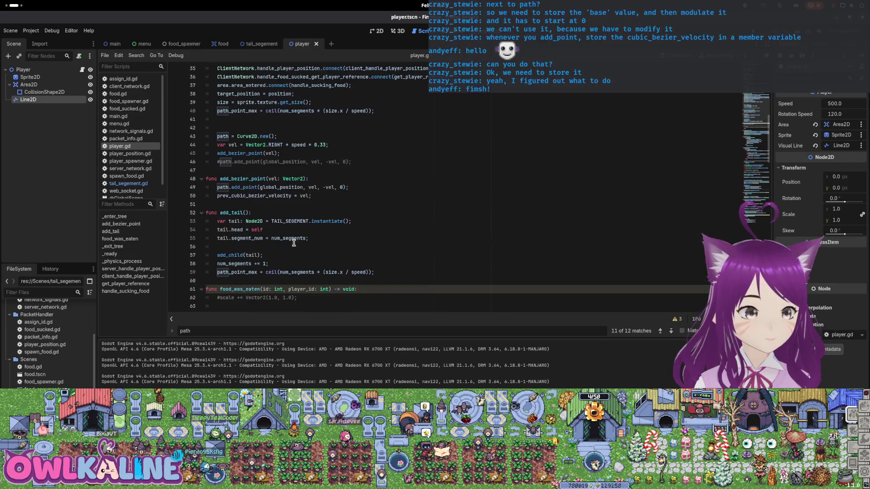
pyautogui.click(358, 199)
pyautogui.press('Return')
pyautogui.hotkey('ctrl', 'v')
pyautogui.click(242, 202)
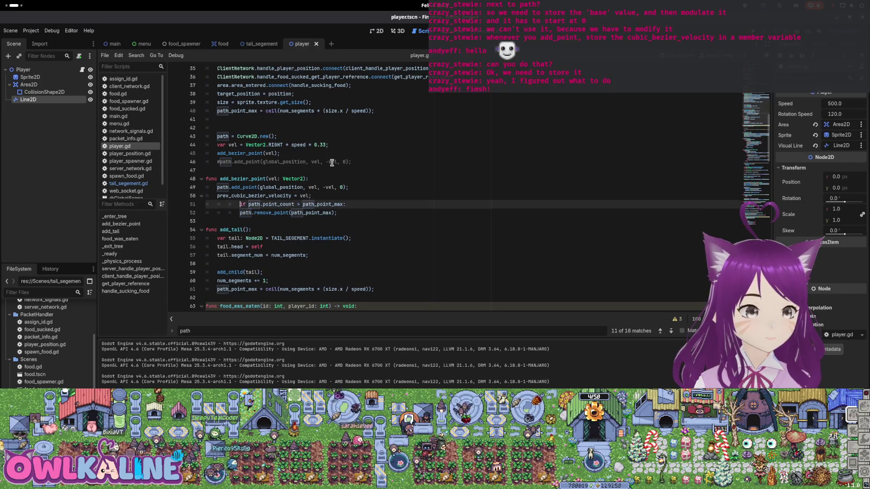
pyautogui.press('BackSpace')
pyautogui.press('BackSpace')
pyautogui.press('Down')
pyautogui.press('Right')
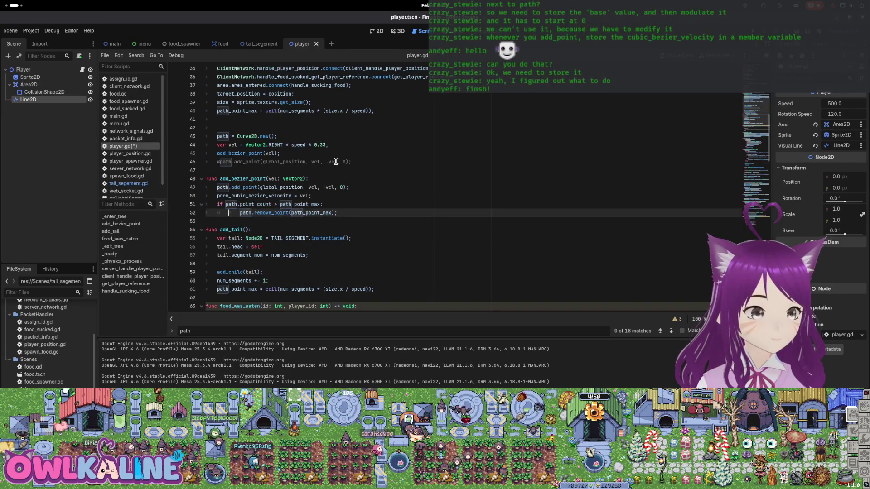
pyautogui.press('BackSpace')
pyautogui.hotkey('ctrl', 's')
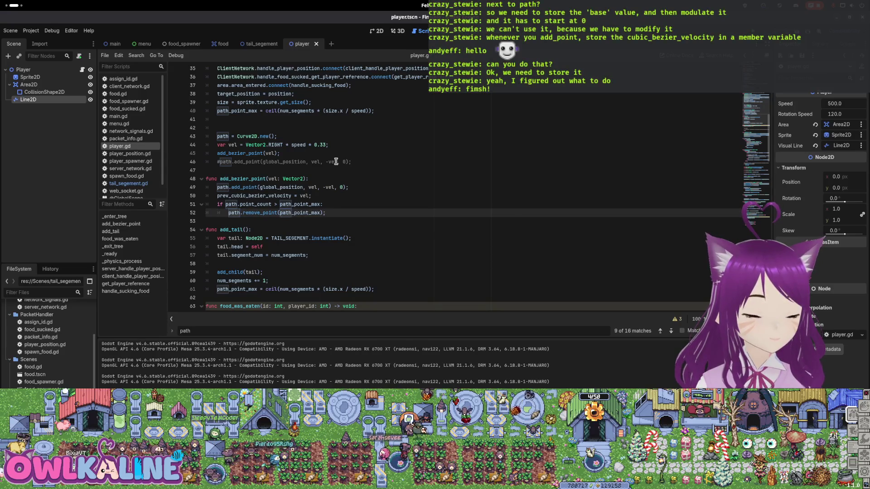
pyautogui.doubleClick(256, 204)
pyautogui.doubleClick(307, 202)
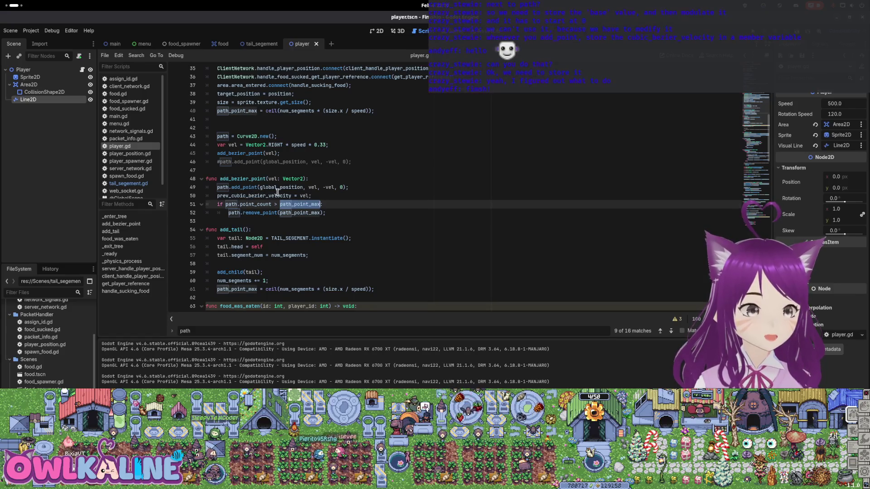
pyautogui.scroll(-15, 298, 185)
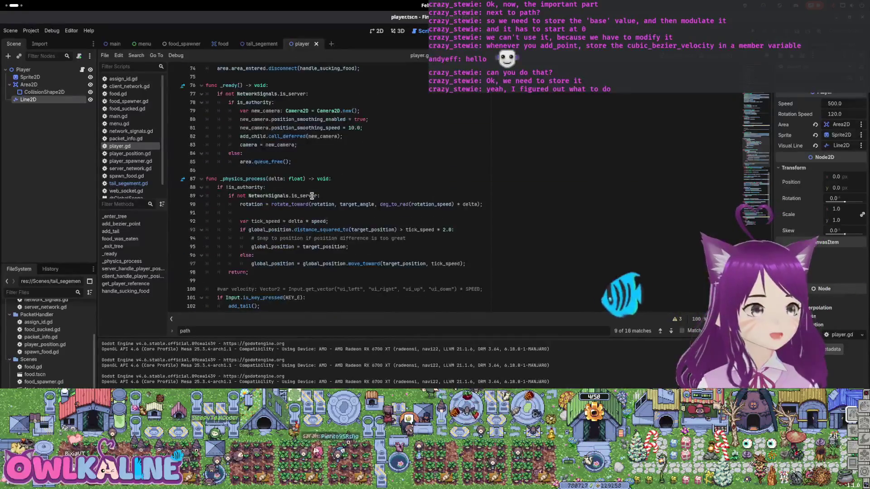
pyautogui.scroll(-6, 310, 193)
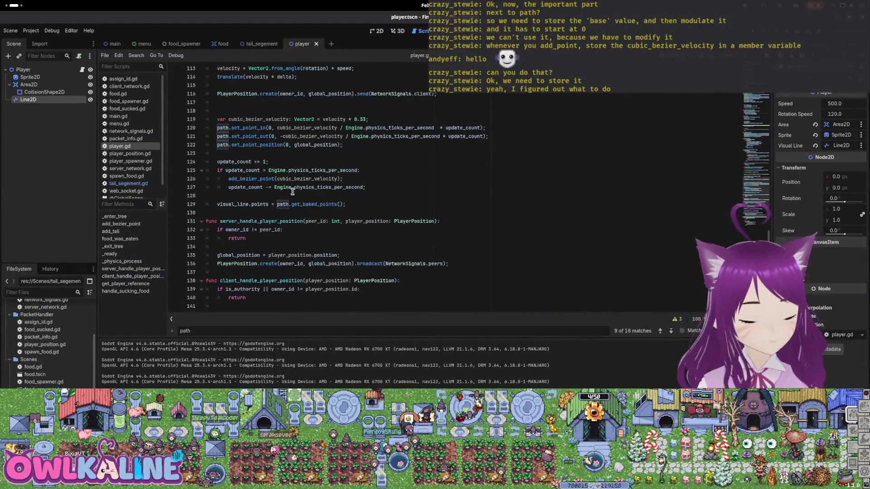
pyautogui.doubleClick(249, 187)
pyautogui.doubleClick(234, 205)
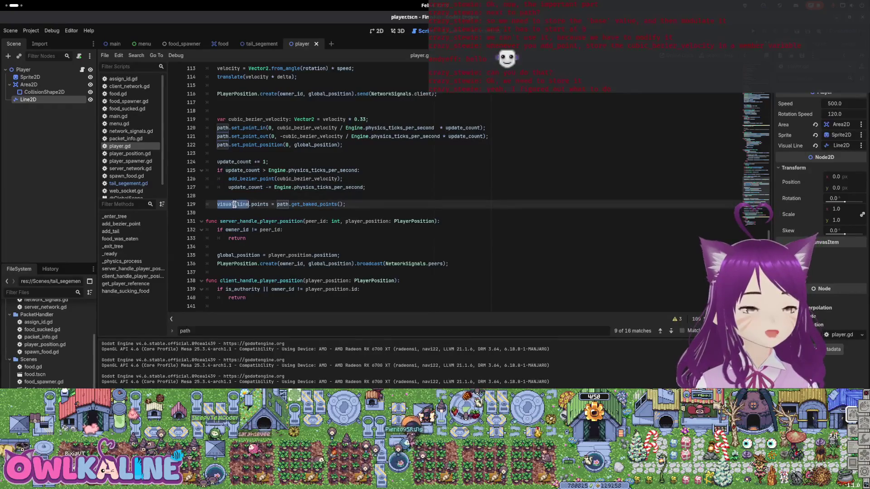
pyautogui.scroll(1, 255, 181)
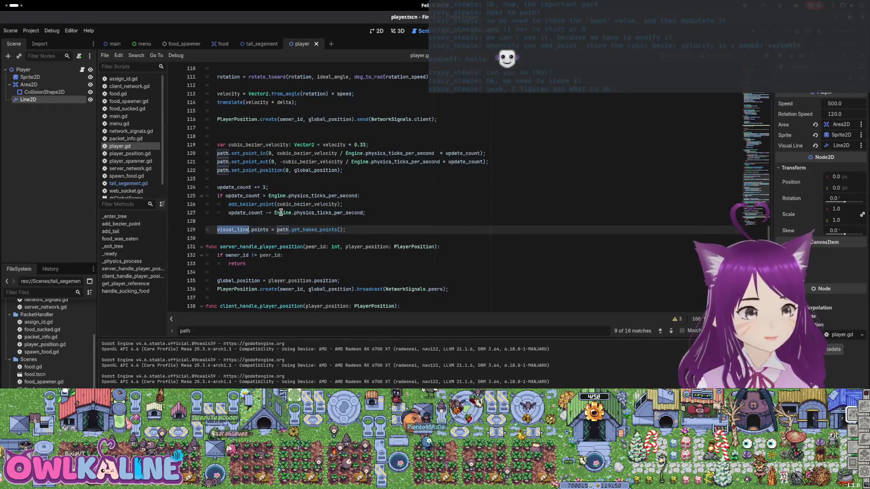
pyautogui.click(304, 221)
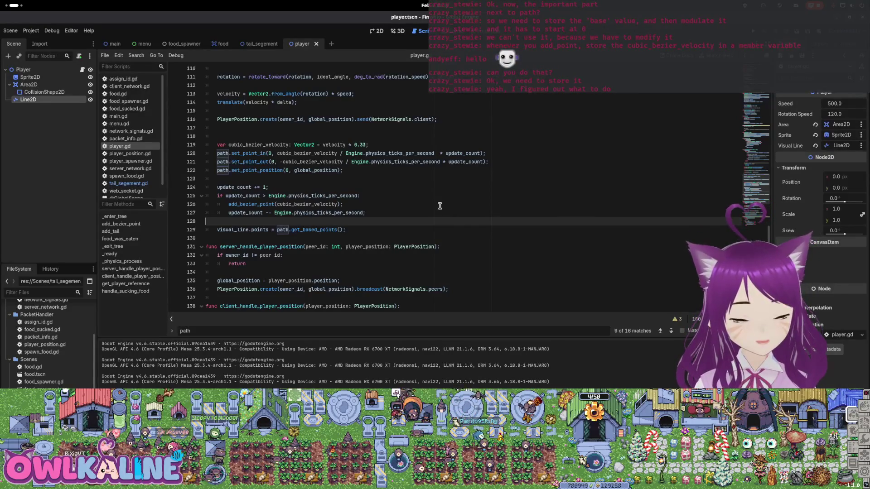
pyautogui.click(339, 181)
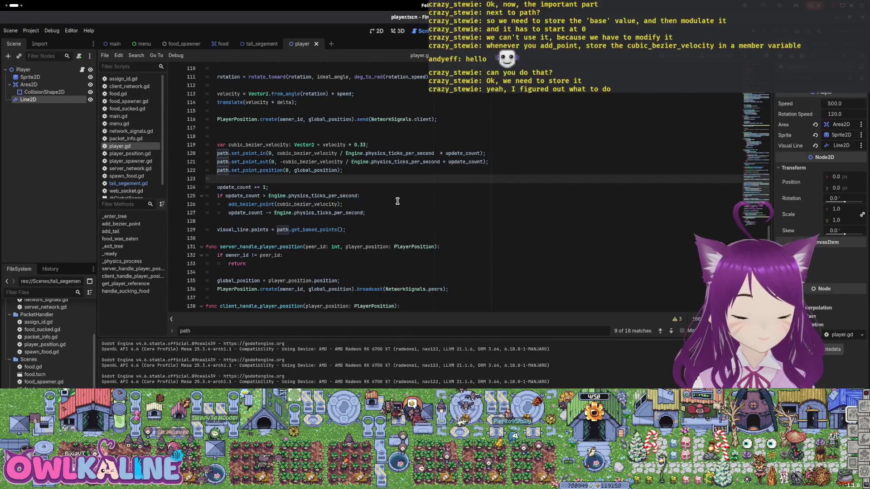
pyautogui.doubleClick(240, 204)
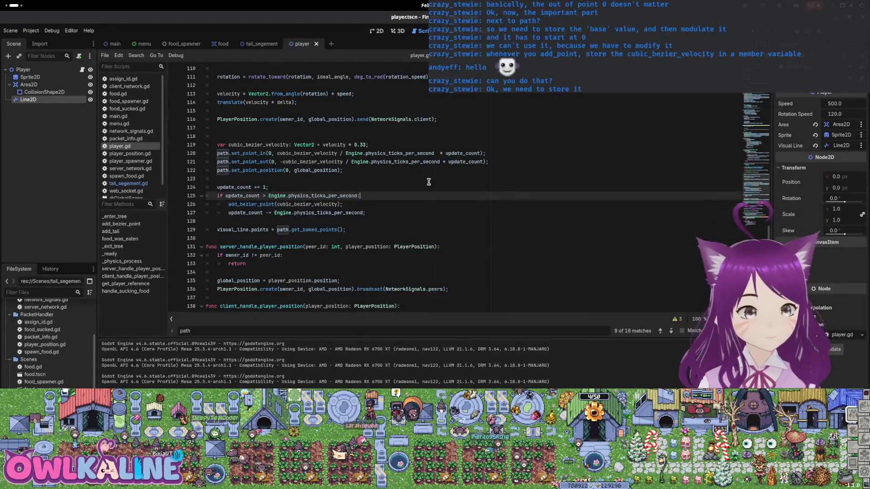
# - On line 121, change set_point_out's index from 0 to 1 and negate the velocity
pyautogui.click(751, 120)
pyautogui.moveTo(751, 120); pyautogui.dragTo(743, 182)
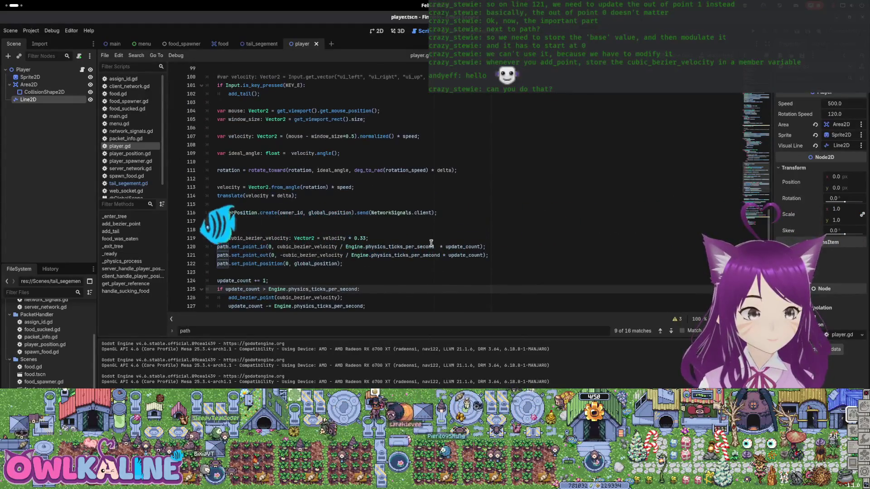
pyautogui.scroll(-2, 381, 232)
pyautogui.click(381, 204)
pyautogui.click(299, 204)
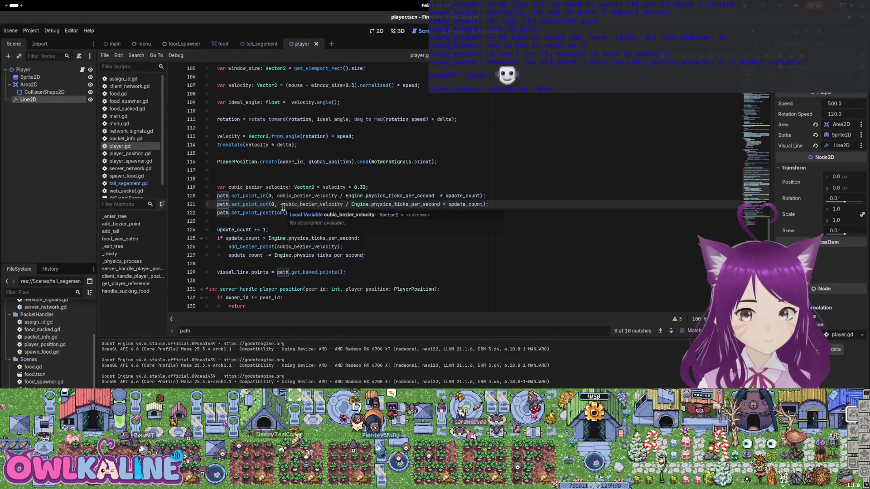
pyautogui.click(282, 204)
pyautogui.write('-')
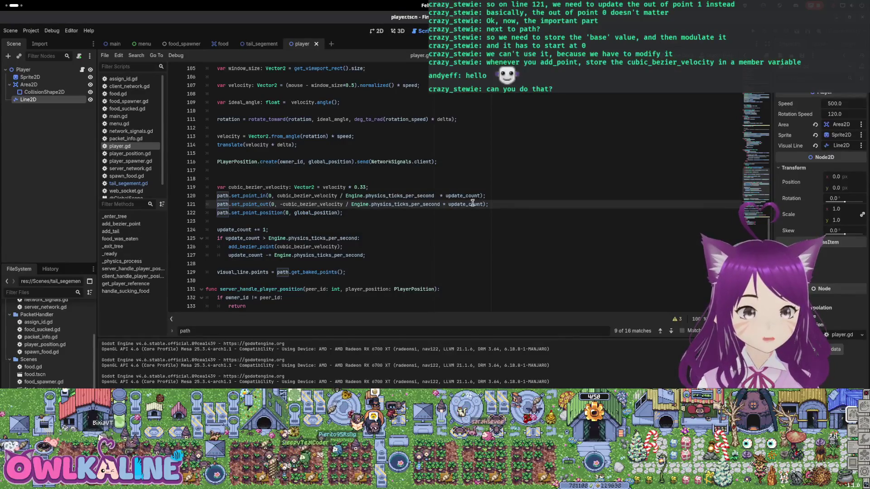
pyautogui.doubleClick(273, 204)
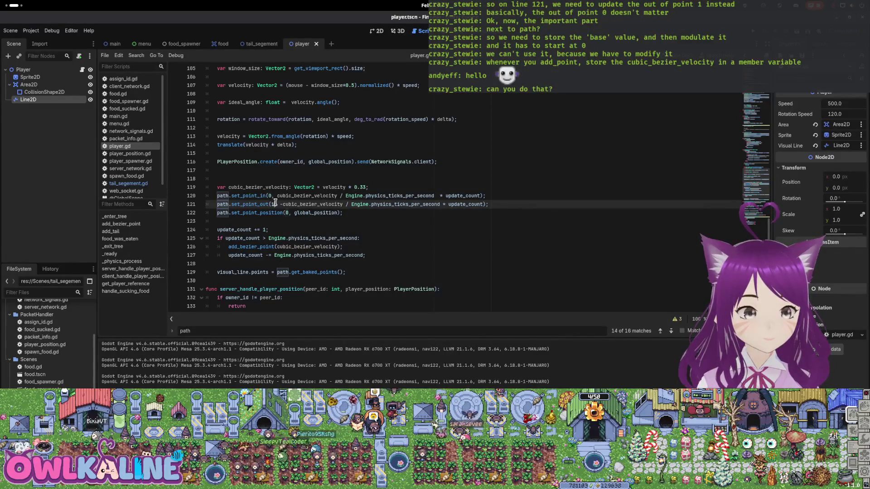
pyautogui.write('1')
pyautogui.click(553, 193)
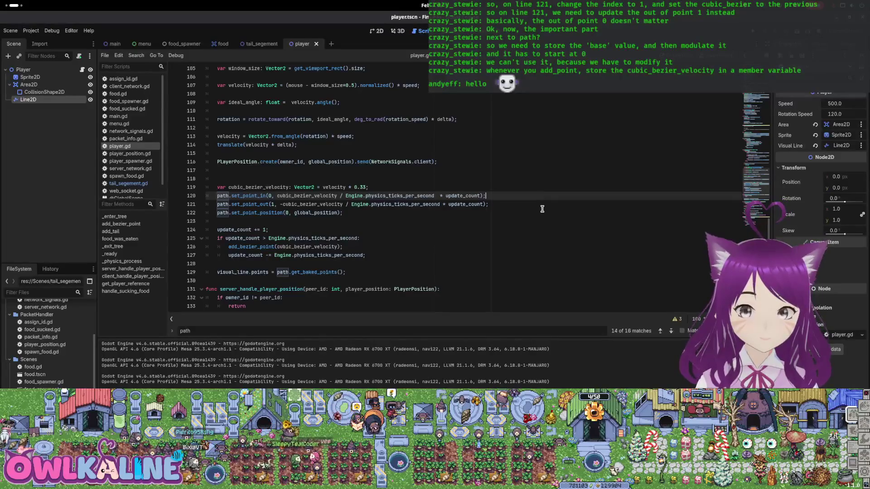
# - Use -prev_cubic_bezier_velocity on line 121 and delete the '/ Engine.physics_ticks_per_second * update_count' scaling
pyautogui.click(281, 204)
pyautogui.write('-')
pyautogui.doubleClick(313, 204)
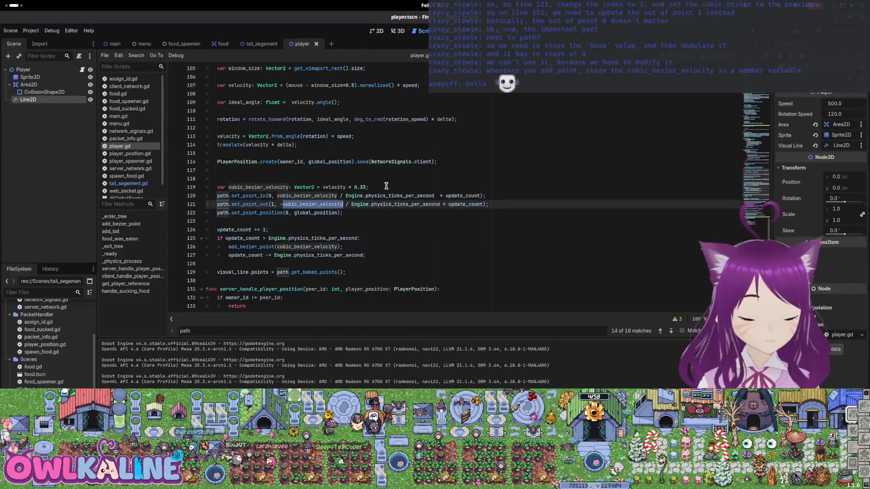
pyautogui.write('prev_cub')
pyautogui.press('Return')
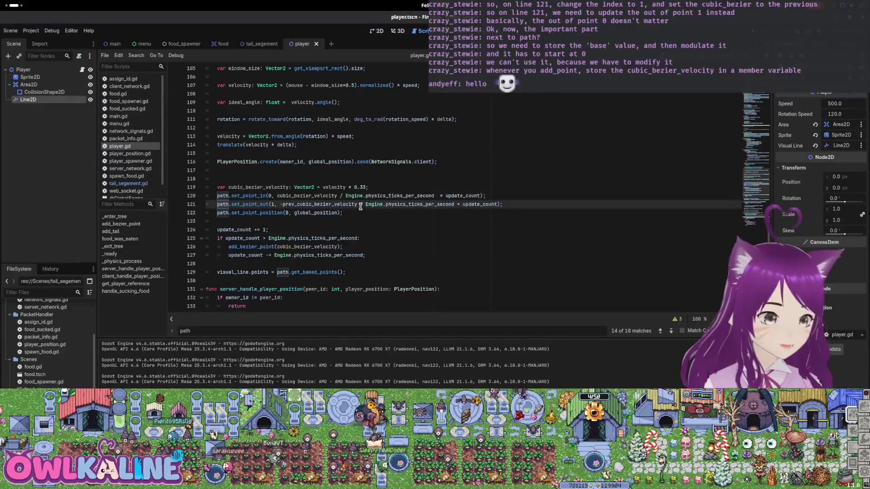
pyautogui.moveTo(360, 204); pyautogui.dragTo(496, 205)
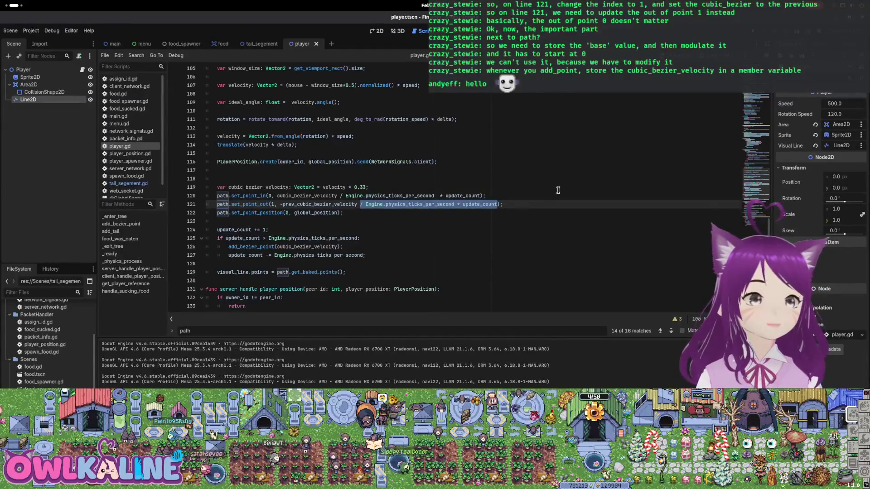
pyautogui.press('BackSpace')
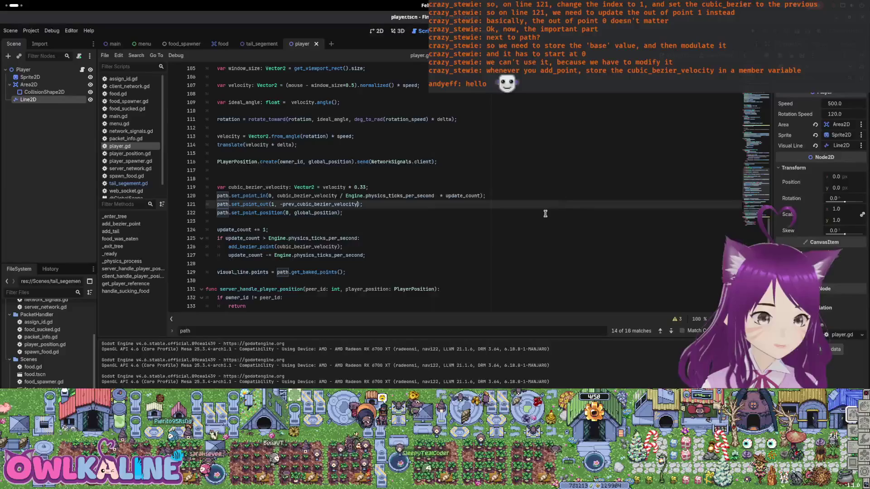
pyautogui.scroll(-3, 534, 213)
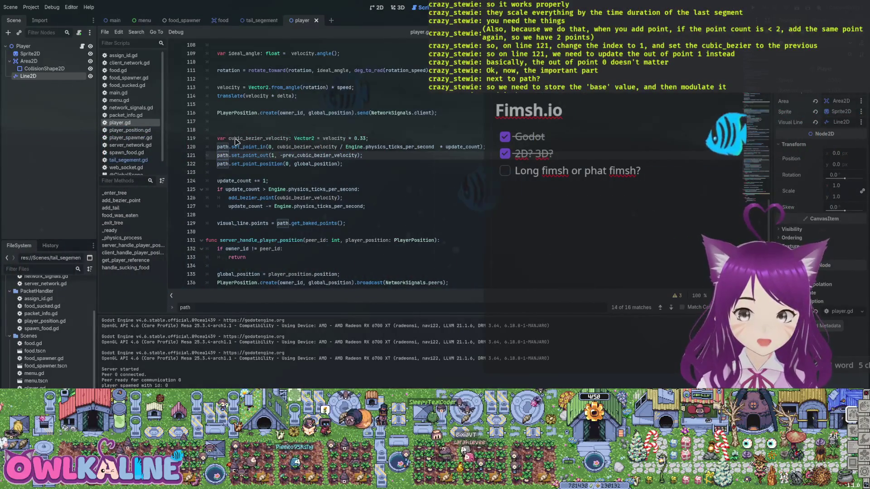
# - Add 'if path.point_count < 2:' on a new line after line 49
pyautogui.scroll(20, 235, 142)
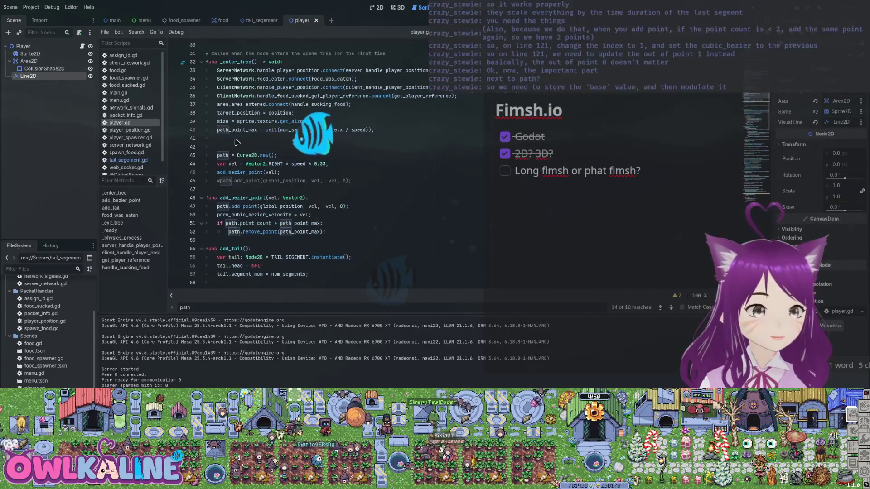
pyautogui.scroll(-1, 235, 142)
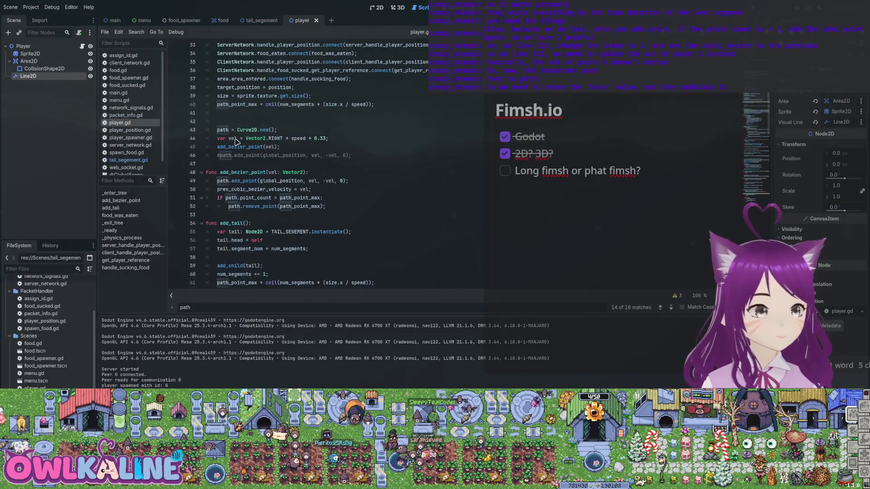
pyautogui.click(348, 181)
pyautogui.press('Return')
pyautogui.write('if path.')
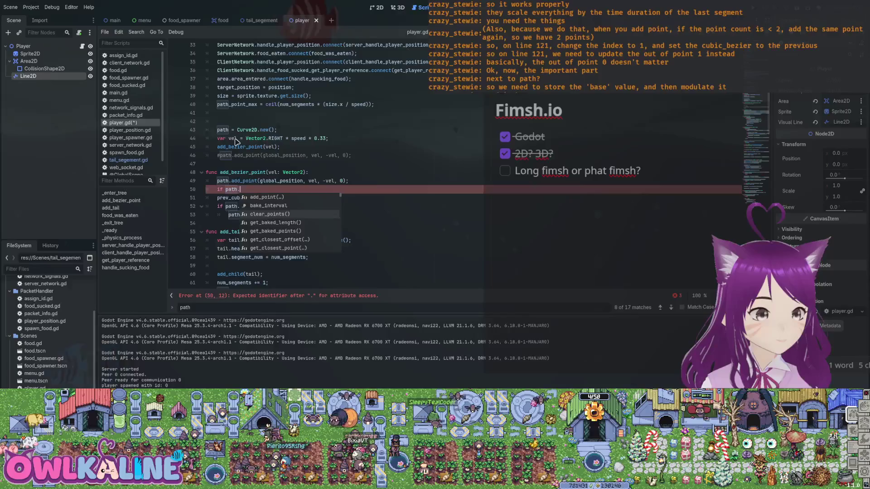
pyautogui.write('point_count')
pyautogui.press('Return')
pyautogui.write('< 2:')
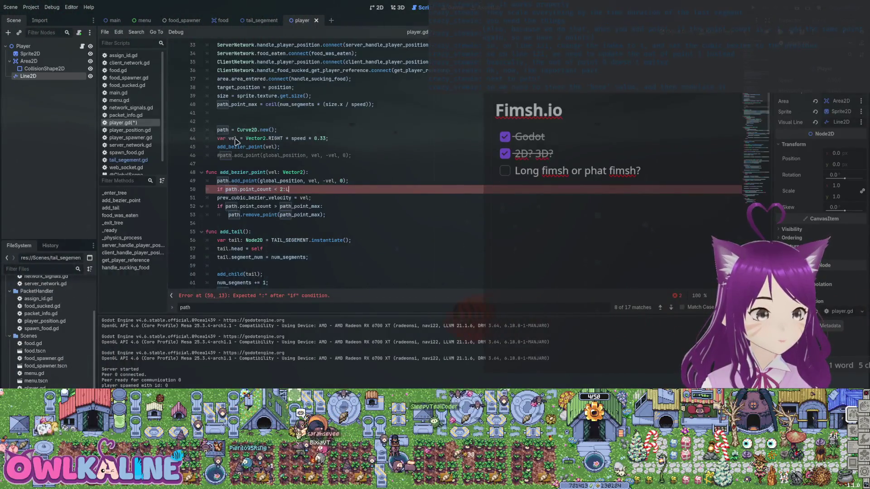
pyautogui.press('BackSpace')
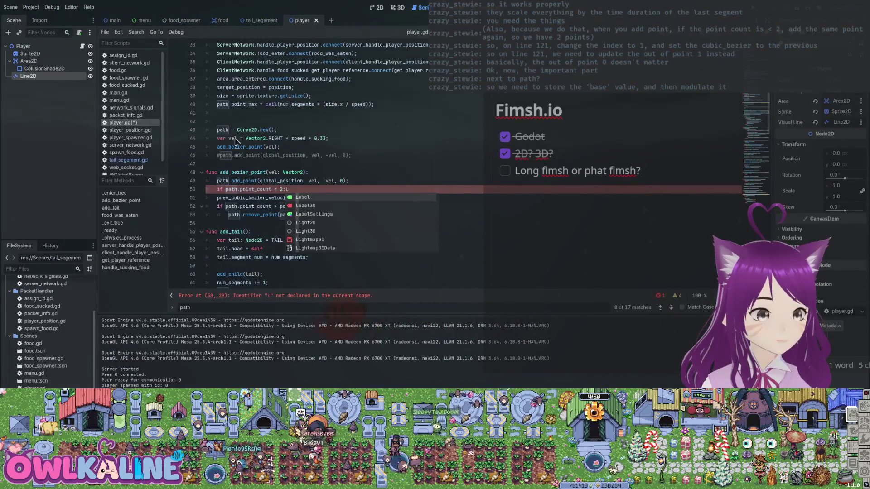
pyautogui.write(':')
pyautogui.press('Return')
# - Paste the add_point(global_position, vel, -vel, 0) call into the if body and save player.gd
pyautogui.press('Up')
pyautogui.press('End')
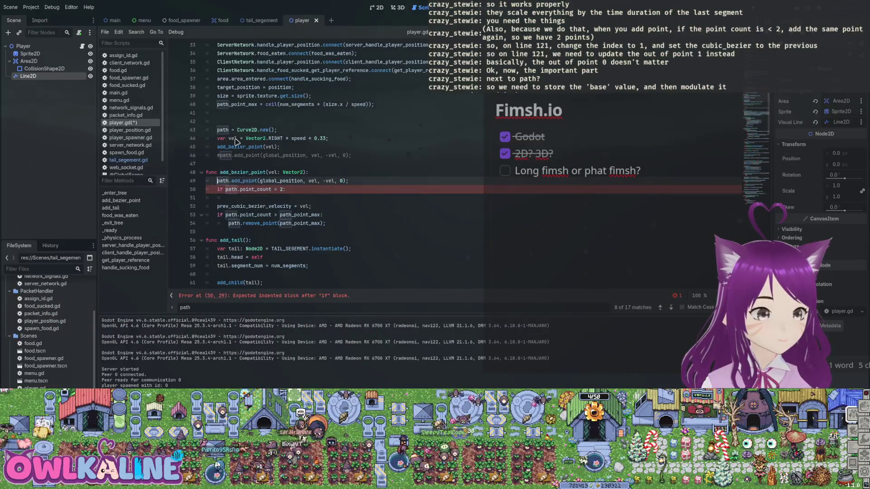
pyautogui.press('Down')
pyautogui.write('path.add_point(global_position, vel, -vel, 0);')
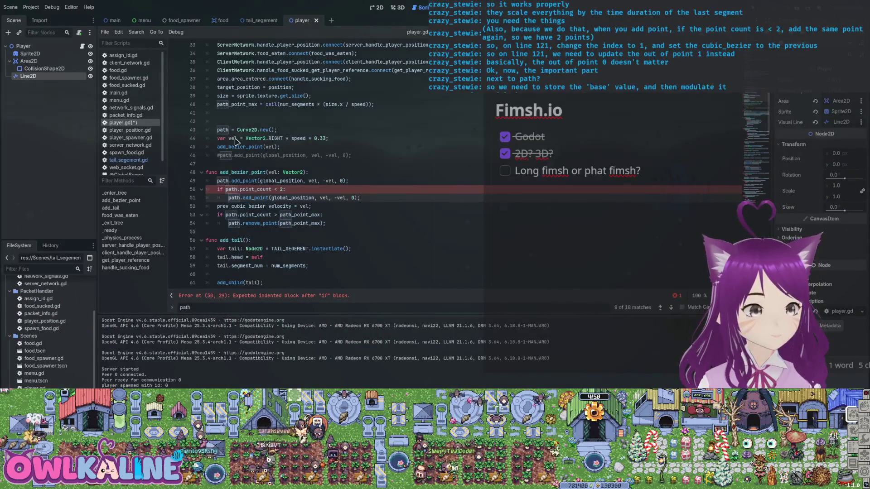
pyautogui.hotkey('ctrl', 's')
# - Add a blank line after the if block and select path_point_max in the point-limit check
pyautogui.press('Return')
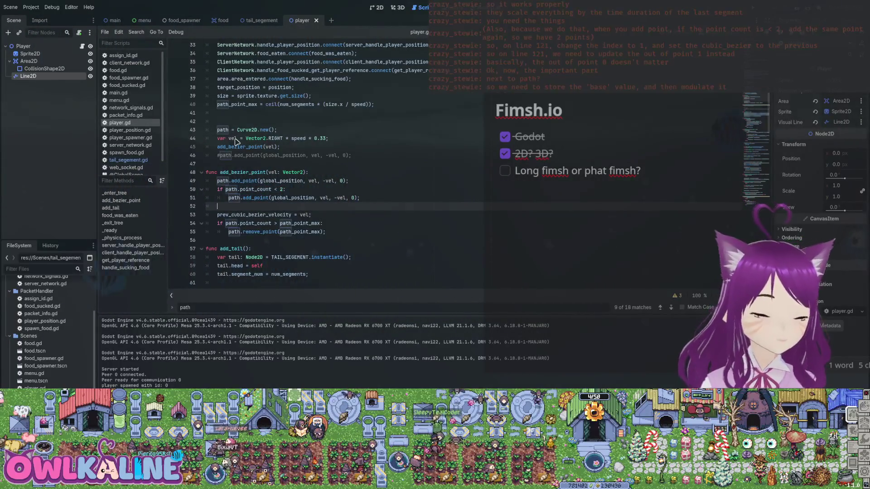
pyautogui.press('Down')
pyautogui.press('Down')
pyautogui.press('End')
pyautogui.press('Left')
pyautogui.hotkey('ctrl', 'shift', 'Left')
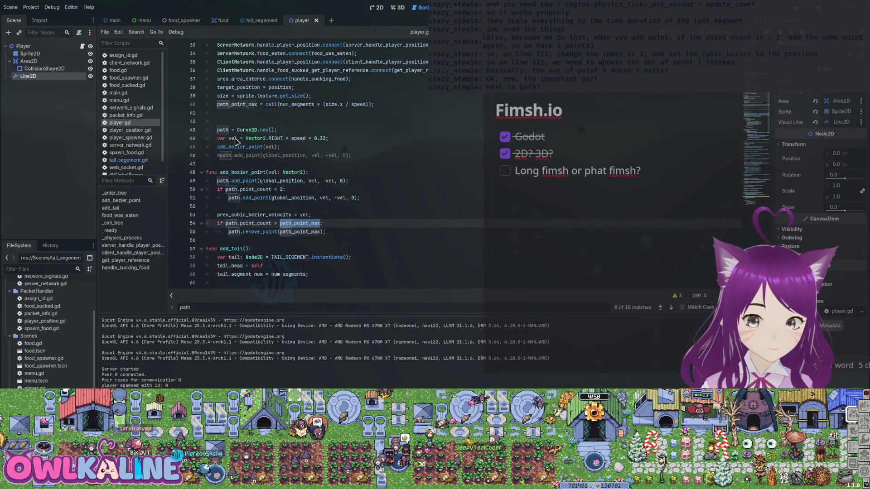
# - Copy line 123's / Engine.physics_ticks_per_second * update_count factor onto line 124's velocity and run the project
pyautogui.scroll(-15, 235, 142)
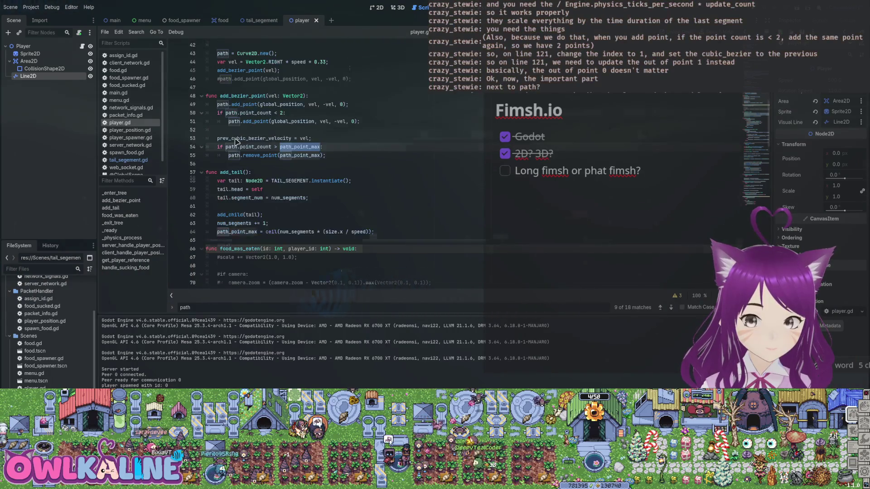
pyautogui.scroll(-15, 236, 141)
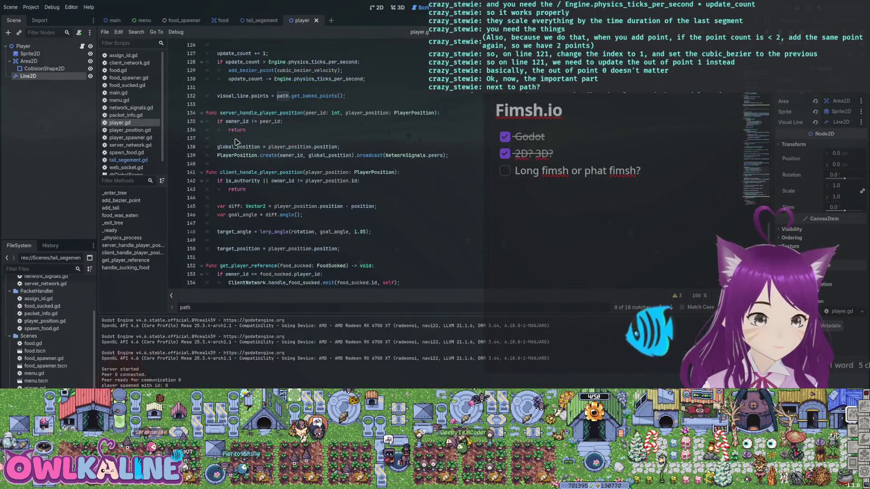
pyautogui.scroll(8, 235, 142)
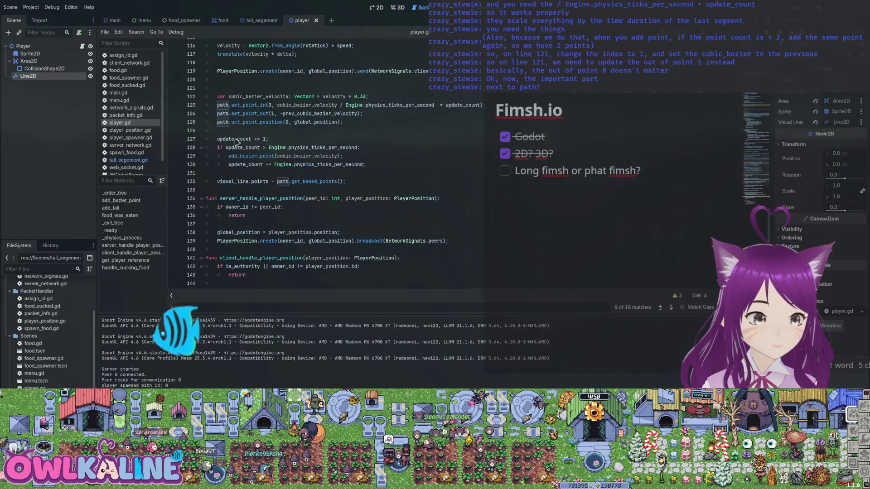
pyautogui.hotkey('ctrl', 'shift', 'Right')
pyautogui.hotkey('ctrl', 'shift', 'Right')
pyautogui.hotkey('ctrl', 'shift', 'Right')
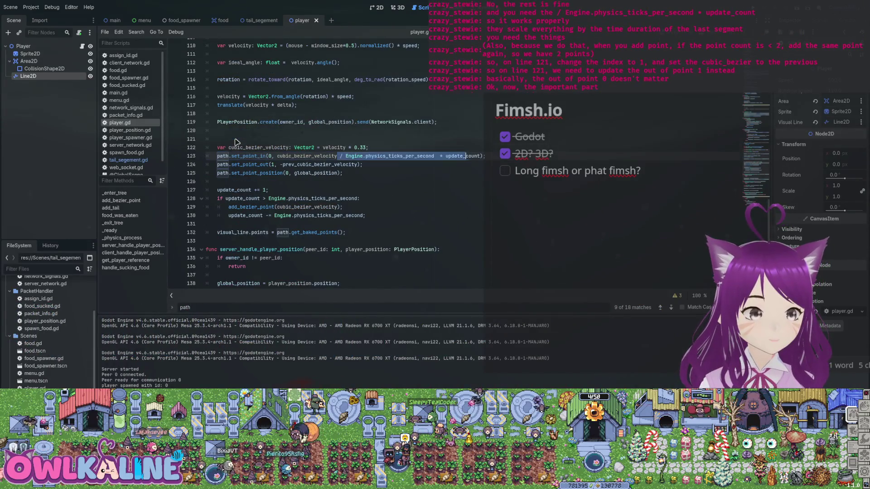
pyautogui.hotkey('ctrl', 'c')
pyautogui.press('Down')
pyautogui.press('Left')
pyautogui.press('Left')
pyautogui.hotkey('ctrl', 'v')
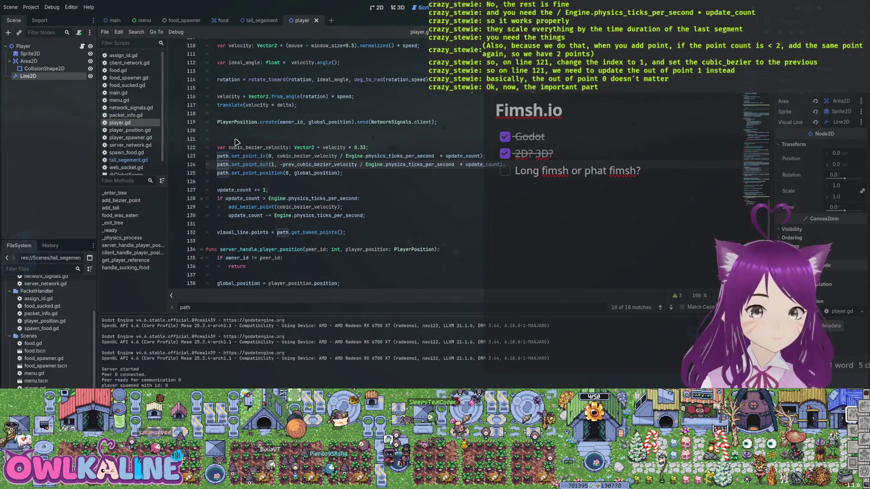
pyautogui.scroll(2, 235, 141)
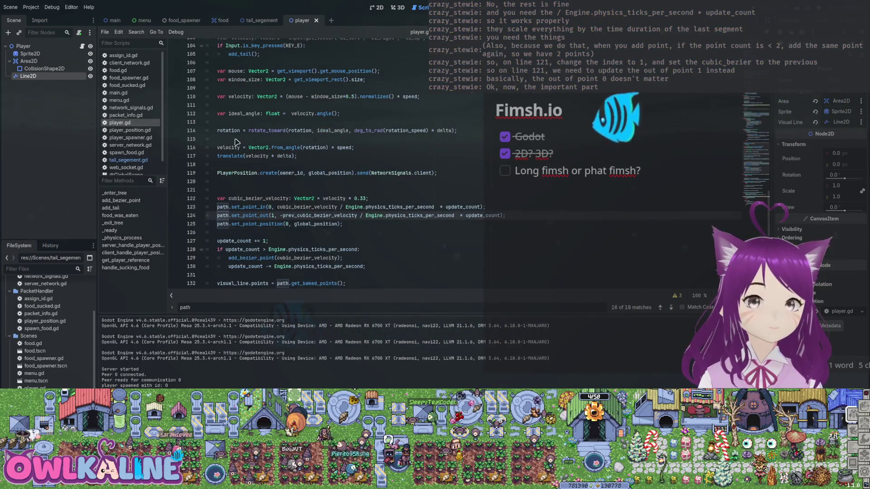
pyautogui.press('F5')
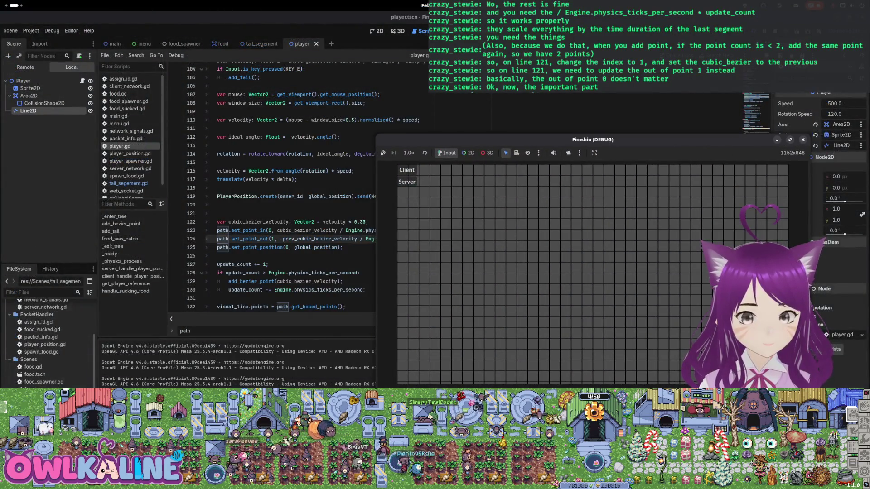
# - Start the server in one game window, bring up the client, and press E to add a tail segment
pyautogui.click(407, 182)
pyautogui.click(196, 175)
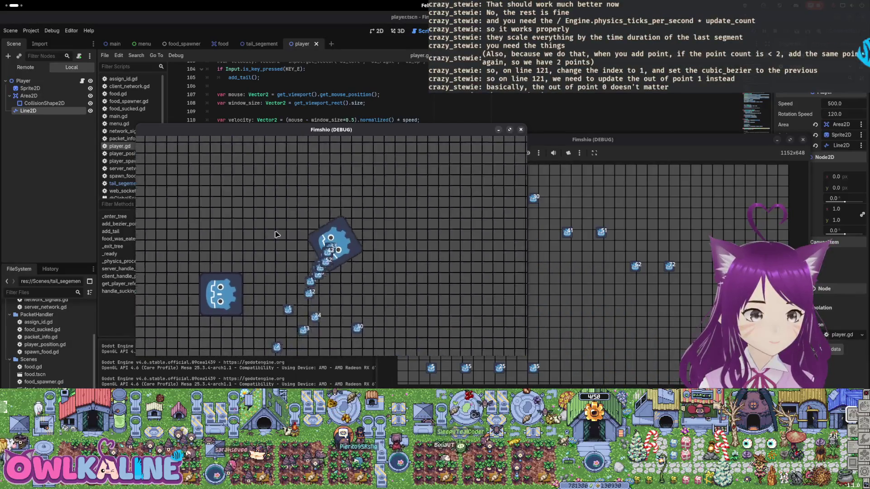
pyautogui.press('e')
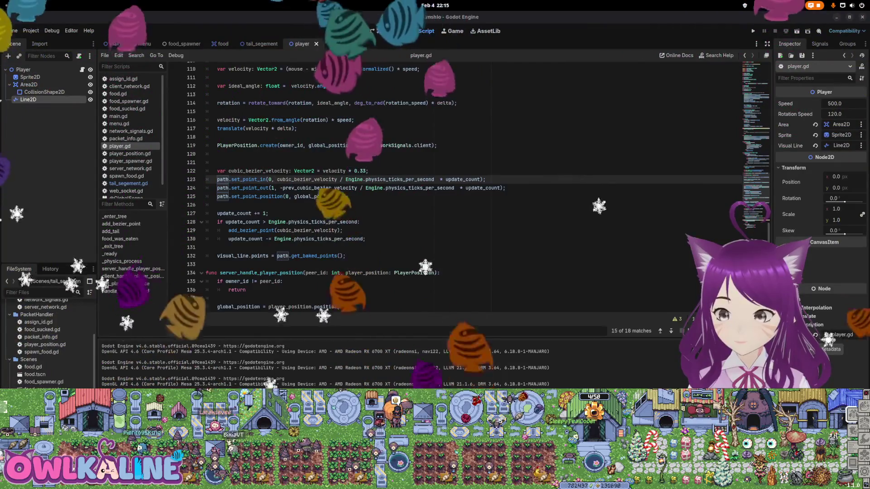
# - Run the current scene with F6 and return to the Godot editor
pyautogui.press('F6')
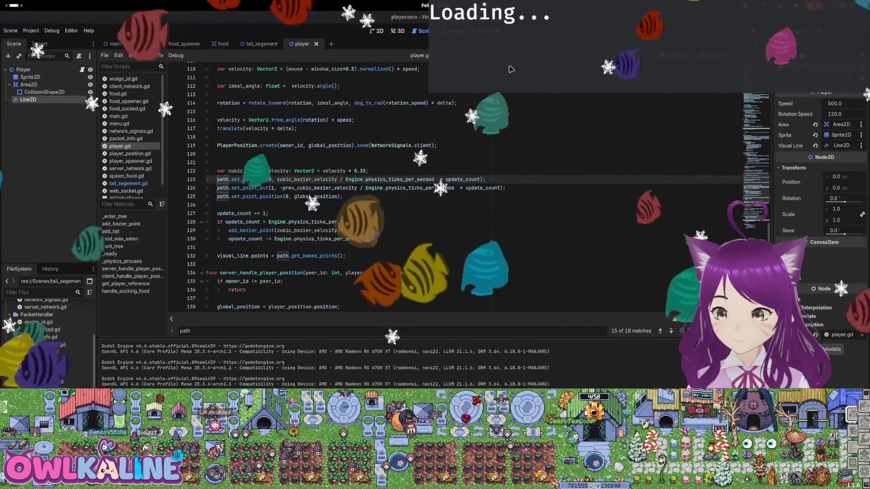
pyautogui.press('super')
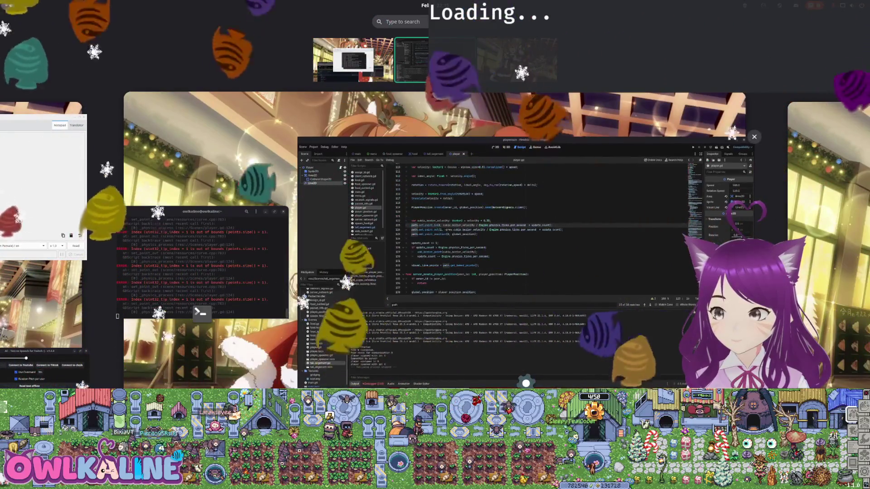
pyautogui.press('Escape')
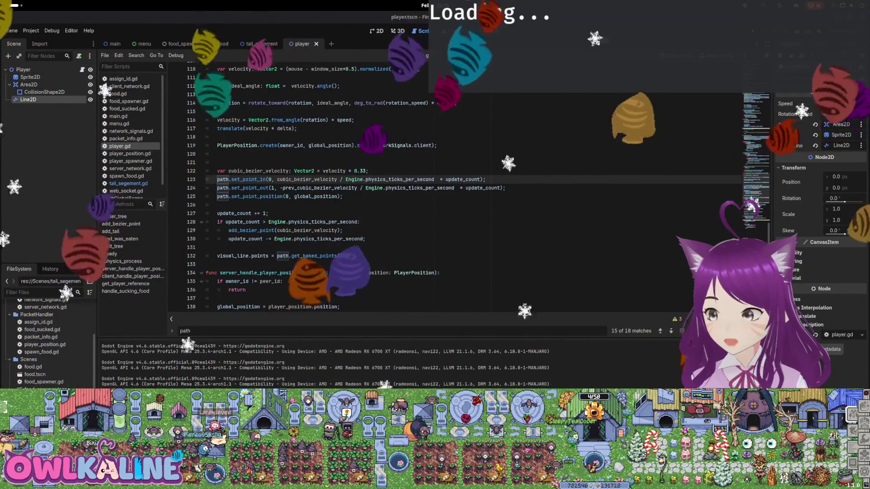
# - Select add_bezier_point and the prev_cubic_bezier_velocity assignment on line 53 for review
pyautogui.scroll(15, 362, 186)
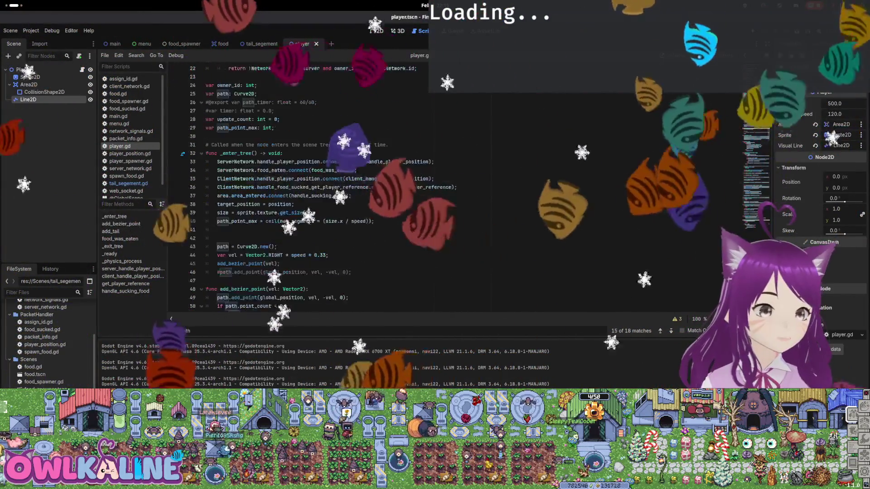
pyautogui.scroll(-3, 277, 166)
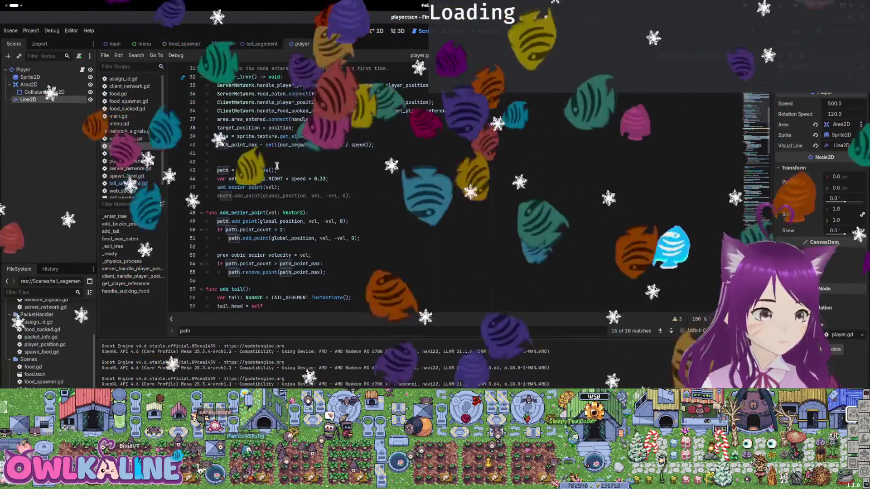
pyautogui.scroll(-3, 276, 166)
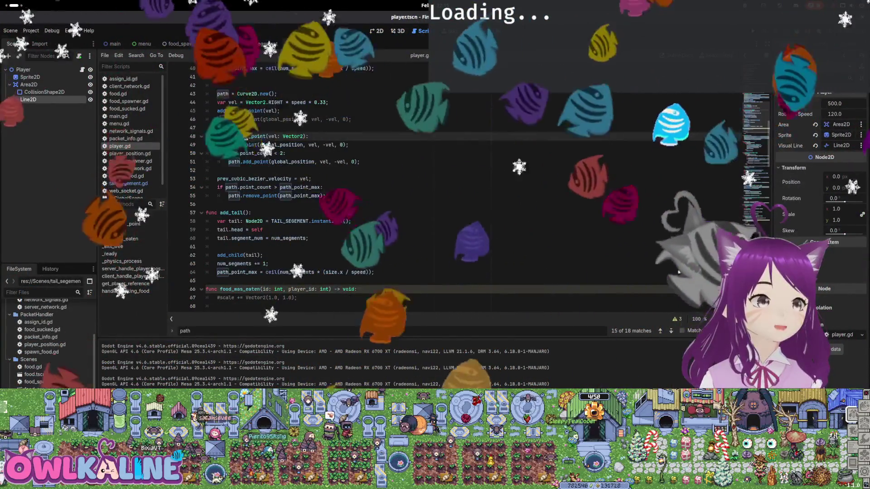
pyautogui.doubleClick(244, 136)
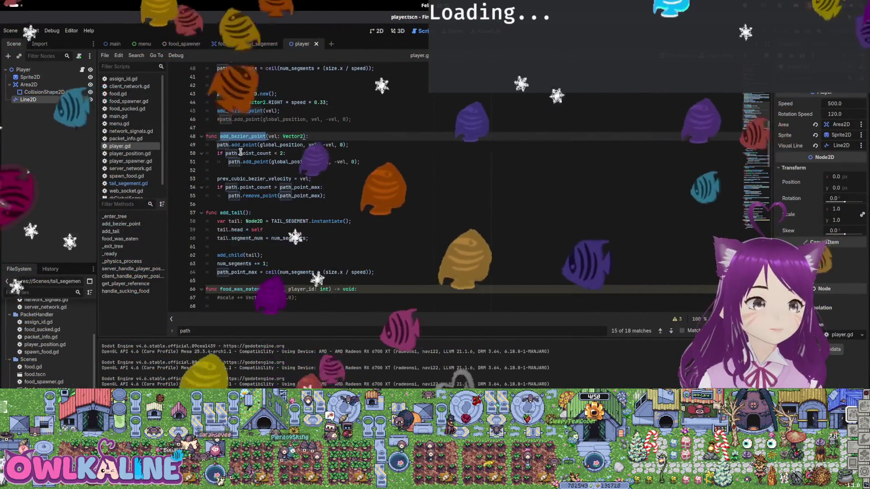
pyautogui.moveTo(217, 178); pyautogui.dragTo(322, 177)
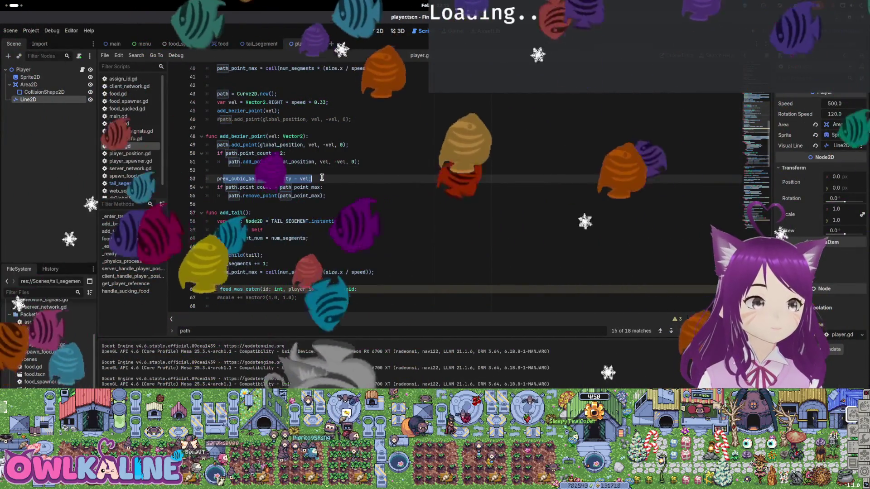
pyautogui.click(325, 177)
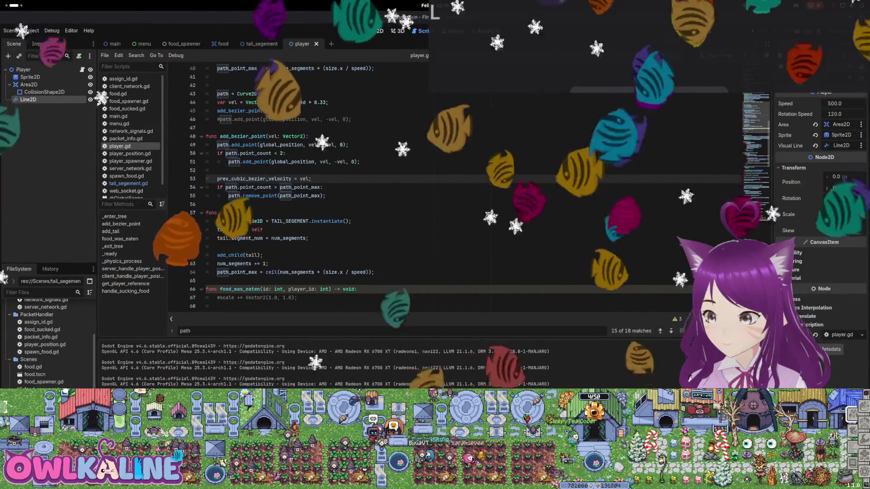
pyautogui.press('super')
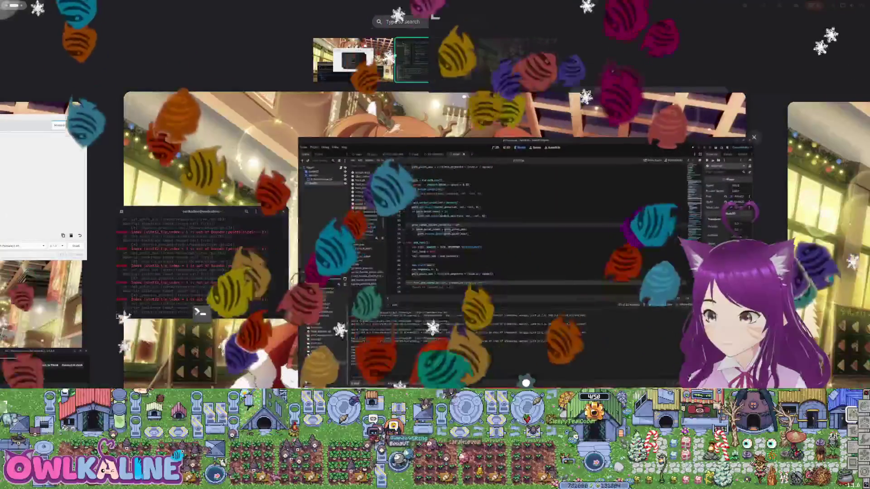
pyautogui.press('super')
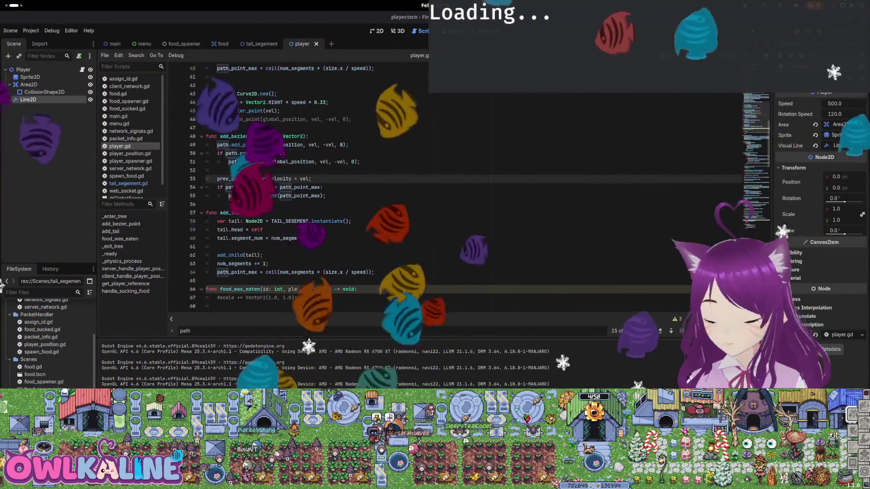
# - Change the index argument of line 51's add_point call from 0 to 1, then stop the test run
pyautogui.click(336, 145)
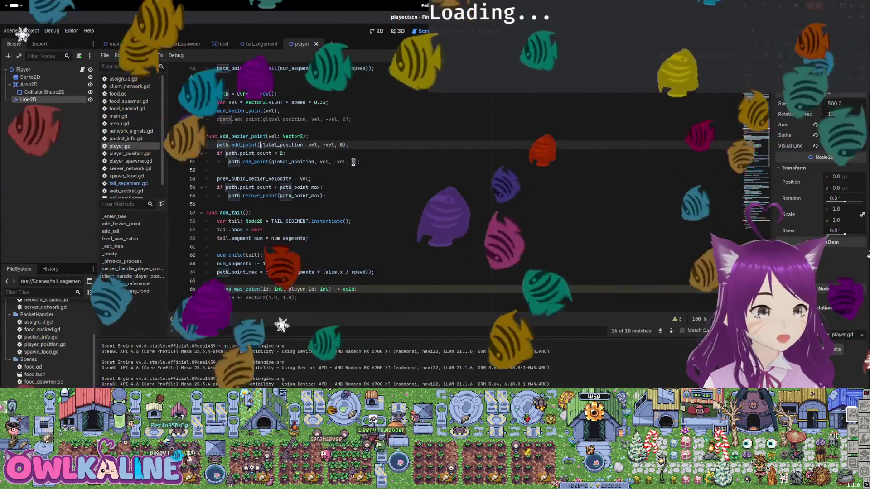
pyautogui.click(352, 162)
pyautogui.write('1')
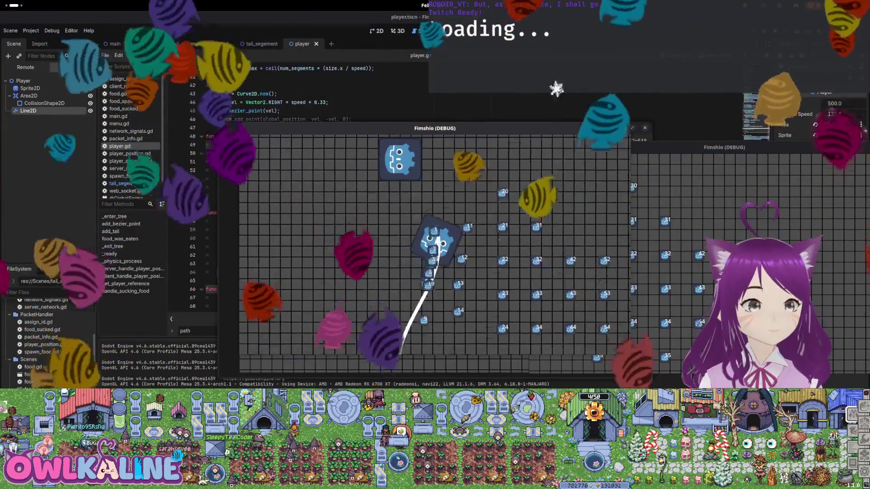
pyautogui.press('F8')
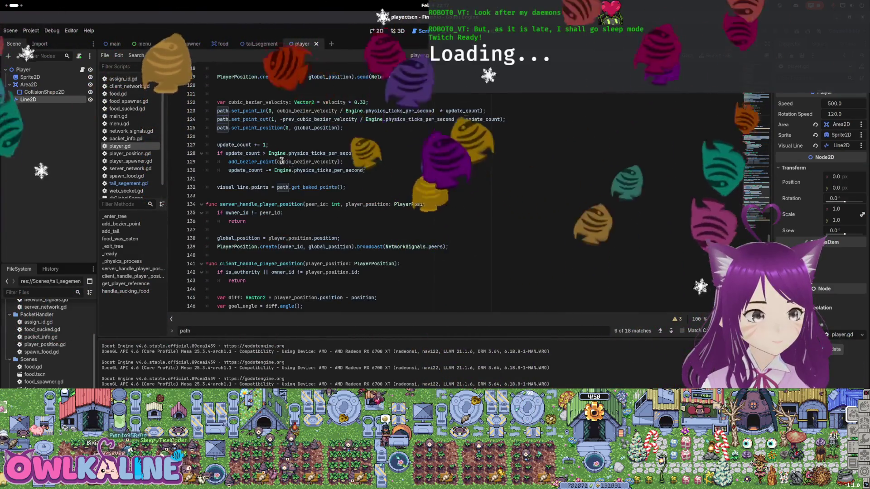
# - Review the set_point_in and set_point_out calls on lines 123–124 and select 'in' on line 123
pyautogui.scroll(1, 281, 161)
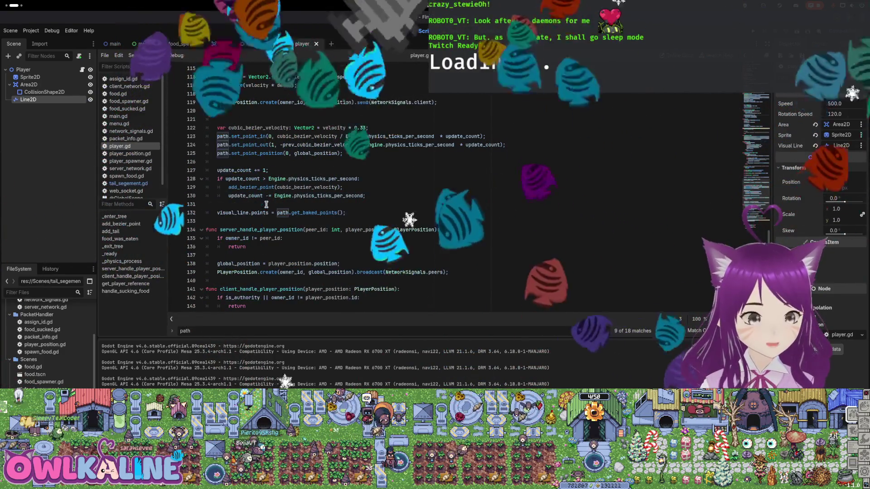
pyautogui.scroll(2, 272, 204)
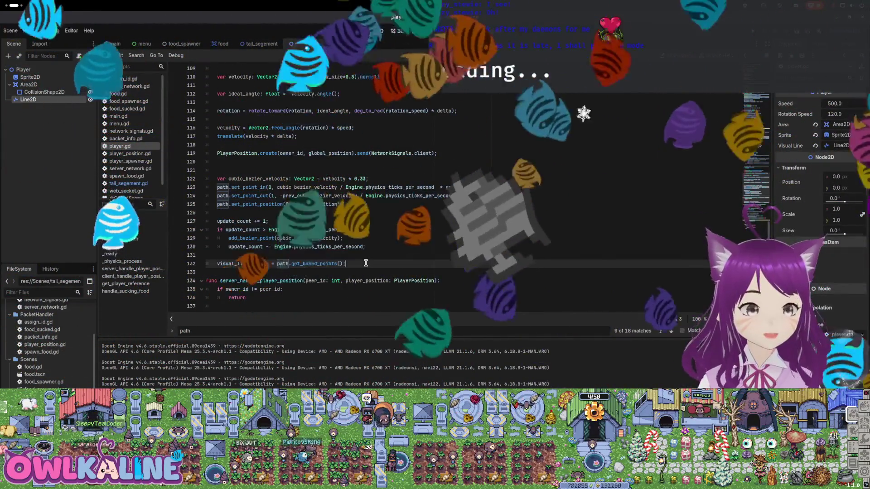
pyautogui.click(348, 255)
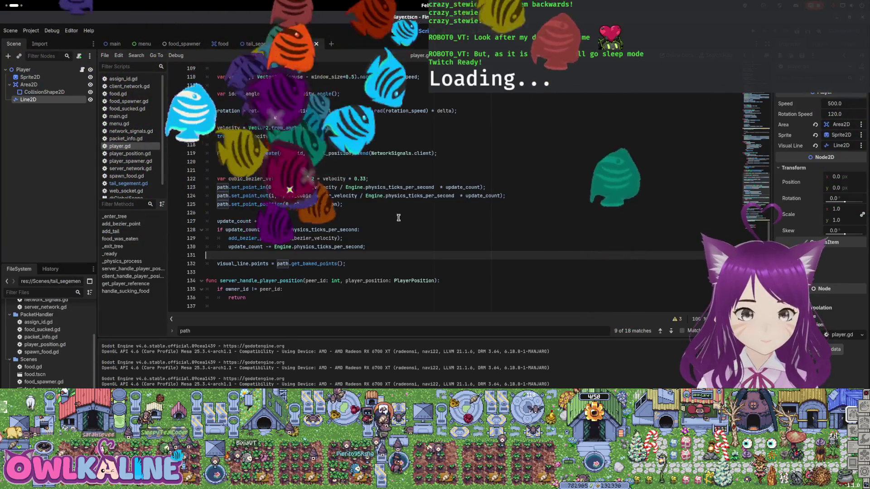
pyautogui.click(278, 189)
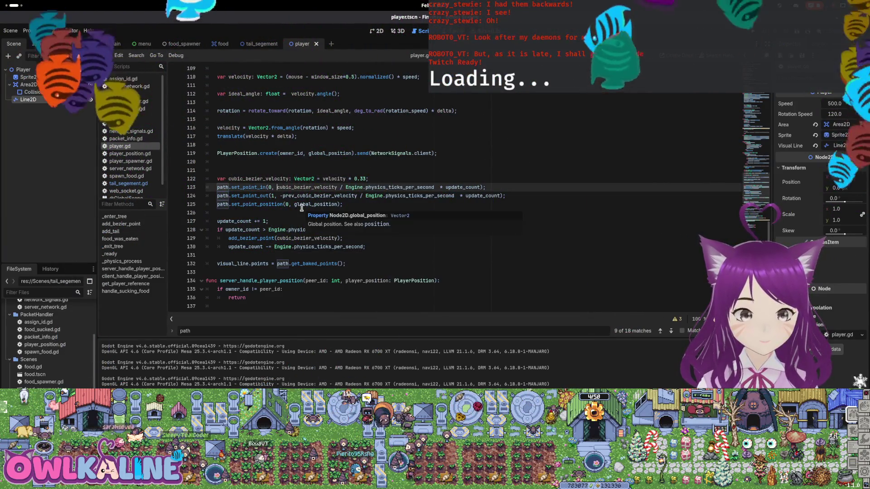
pyautogui.click(262, 195)
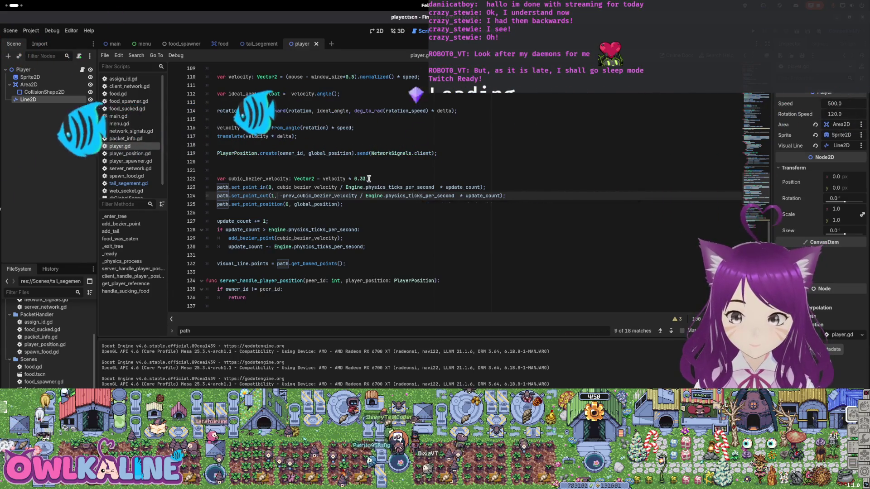
pyautogui.moveTo(414, 192)
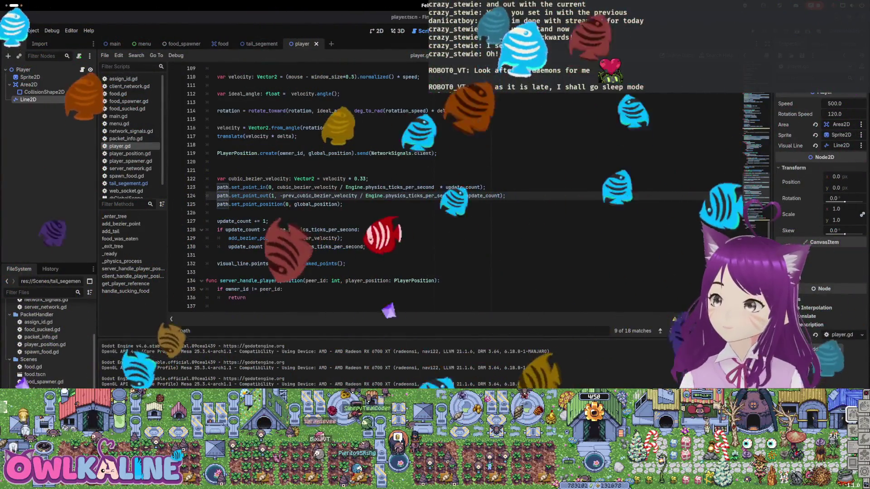
pyautogui.press('super')
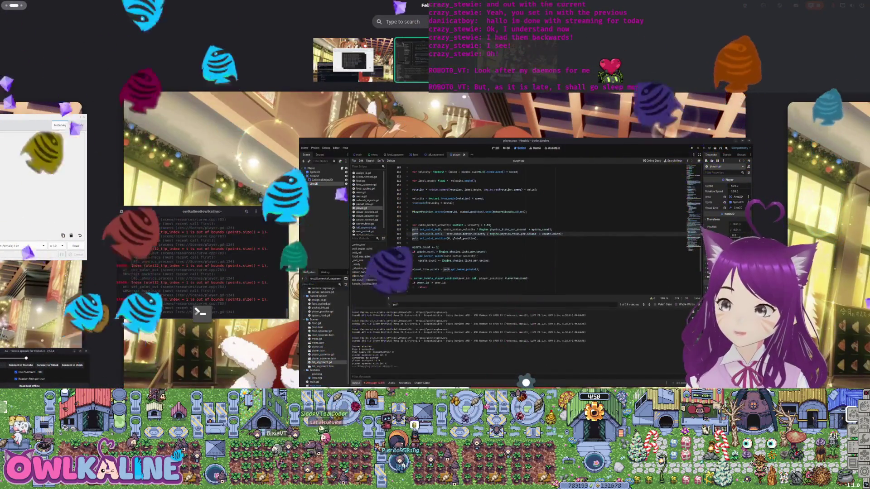
pyautogui.press('super')
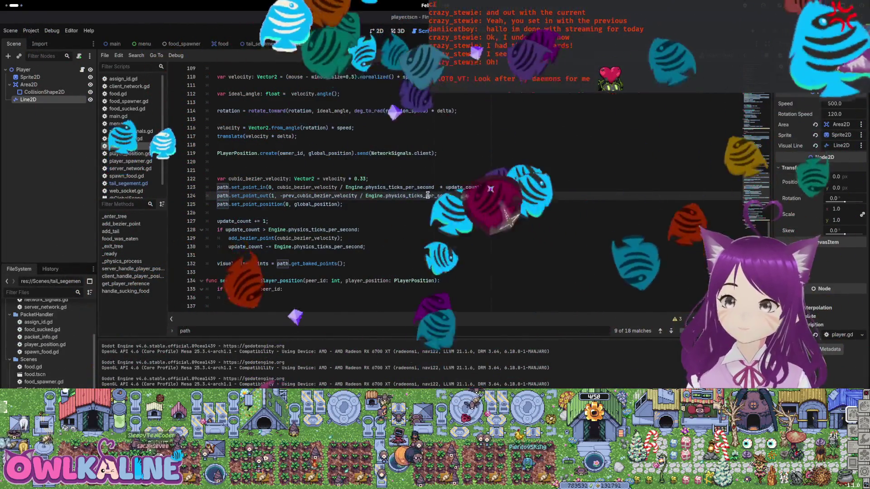
pyautogui.press('Down')
pyautogui.click(258, 187)
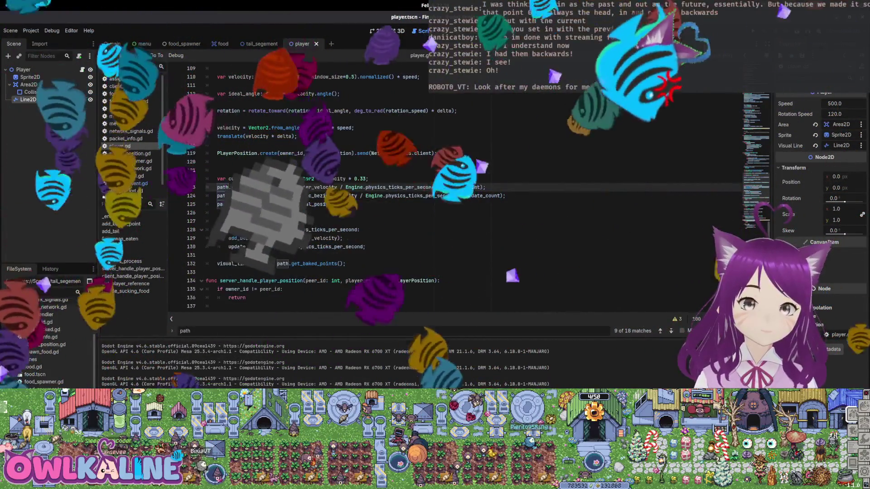
pyautogui.hotkey('shift', 'Right')
pyautogui.hotkey('shift', 'Right')
pyautogui.hotkey('shift', 'Right')
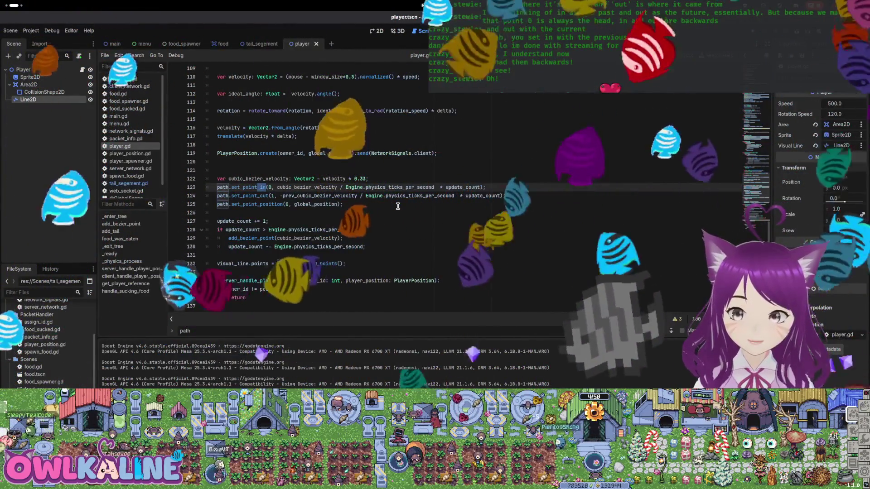
# - Make line 123 call set_point_out and line 124 call set_point_in
pyautogui.write('out')
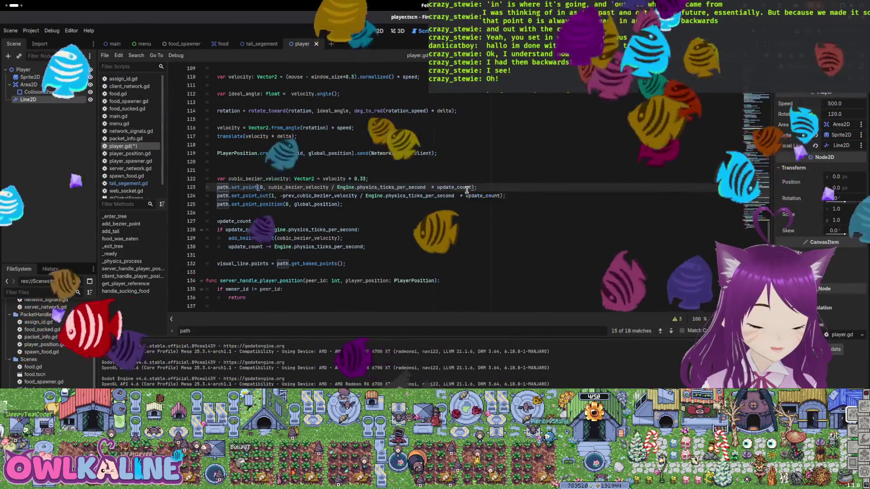
pyautogui.press('Down')
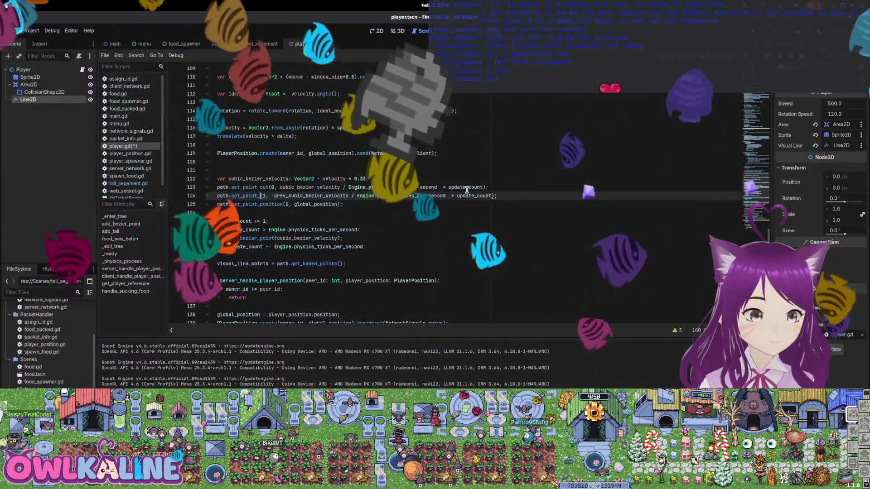
pyautogui.press('BackSpace')
pyautogui.press('BackSpace')
pyautogui.press('BackSpace')
pyautogui.write('in')
pyautogui.click(326, 190)
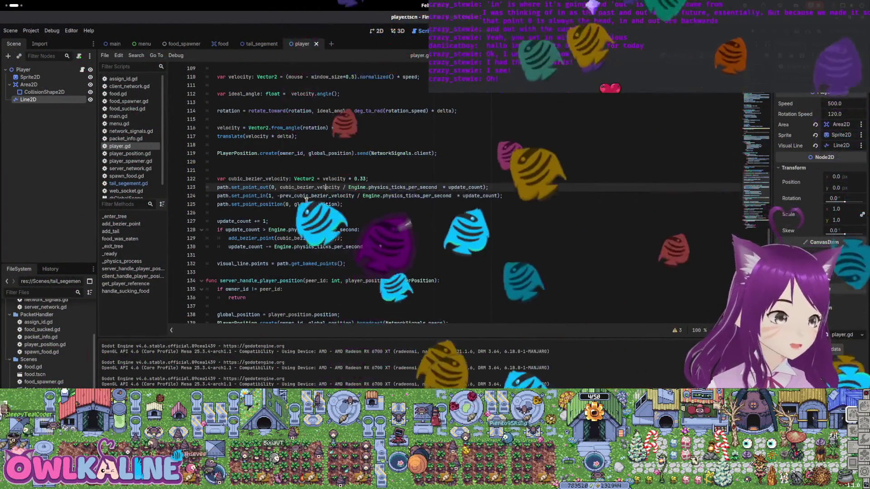
# - Run the game as server and client to test the curve, then stop it
pyautogui.press('F5')
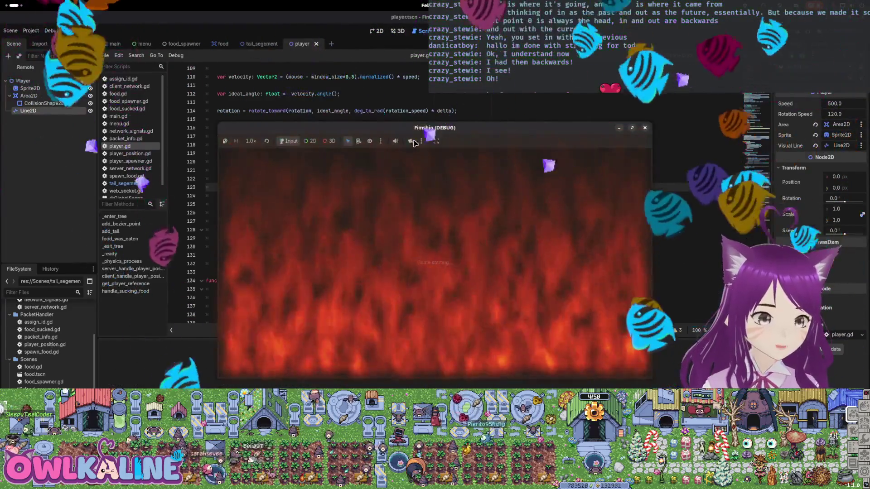
pyautogui.click(457, 163)
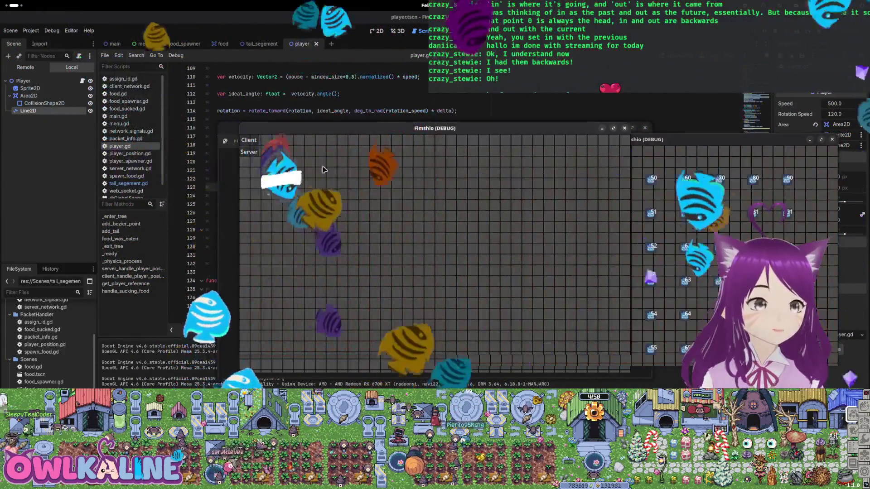
pyautogui.click(248, 140)
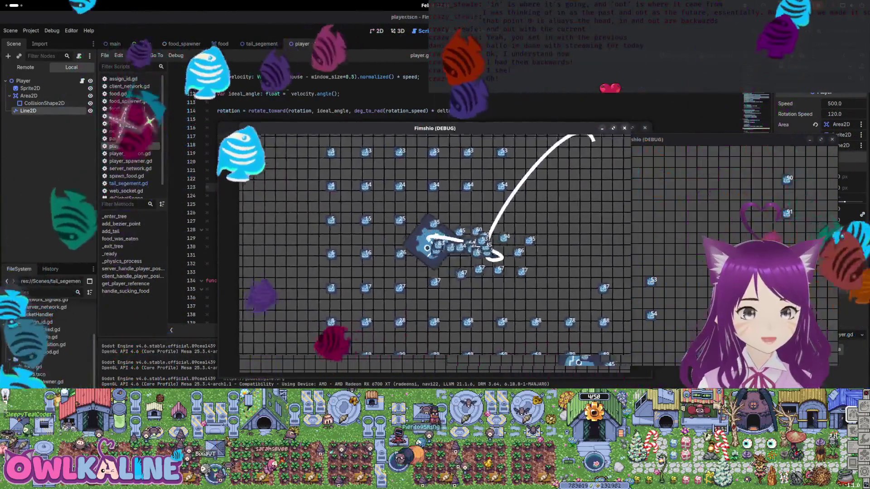
pyautogui.press('F8')
# - Negate cubic_bezier_velocity on line 123, drop the minus from prev_cubic_bezier_velocity on line 124, and save
pyautogui.write('-')
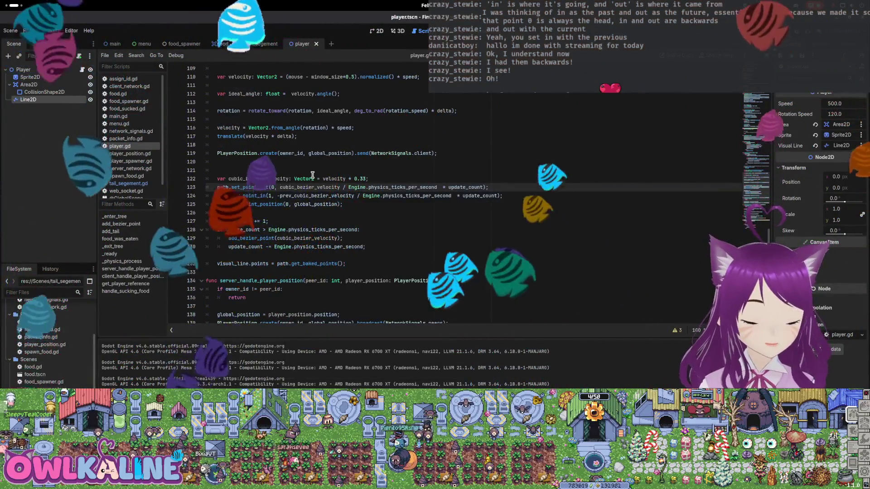
pyautogui.press('Down')
pyautogui.press('BackSpace')
pyautogui.hotkey('ctrl', 's')
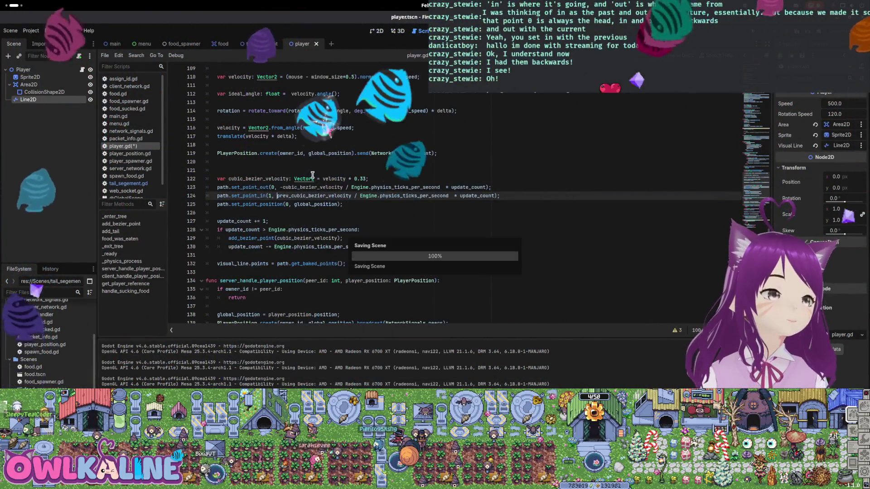
pyautogui.doubleClick(313, 195)
pyautogui.press('F5')
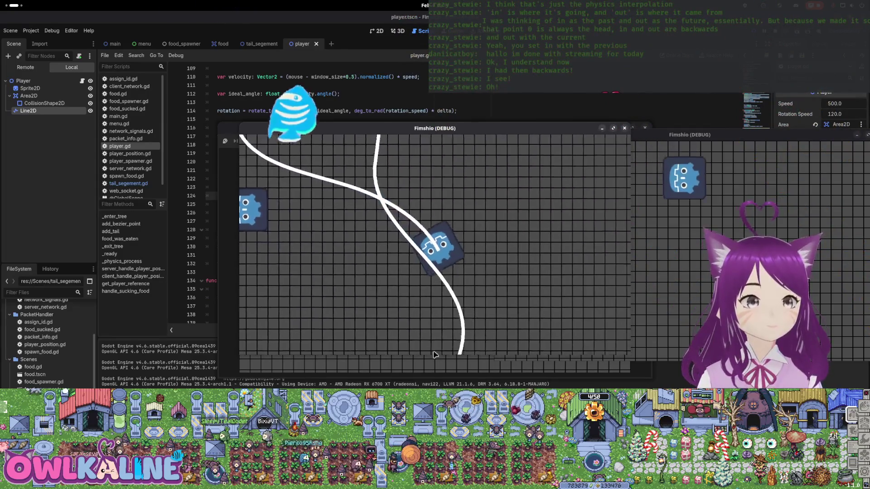
pyautogui.press('F5')
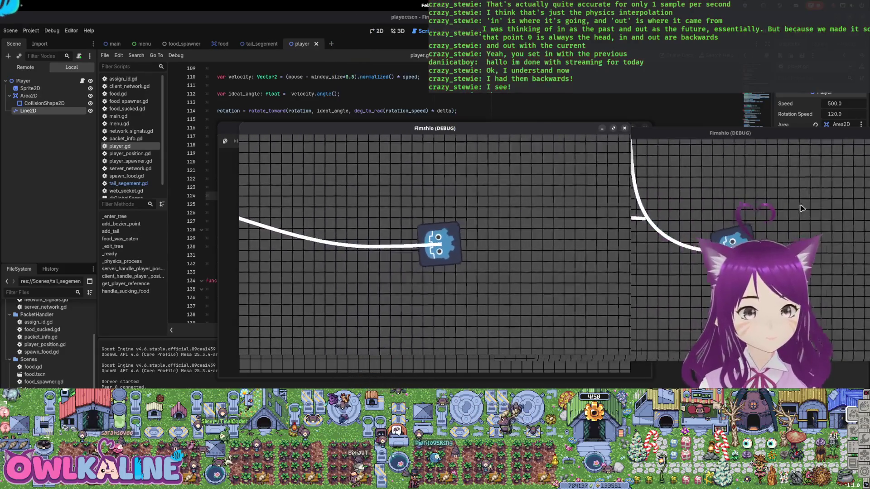
pyautogui.press('F8')
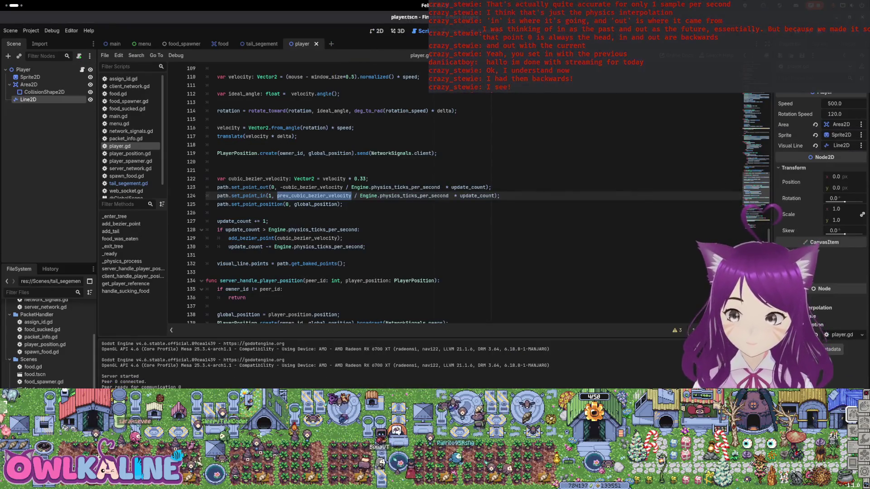
# - Delete the blank line above the cubic_bezier_velocity declaration and scroll through player.gd
pyautogui.press('super')
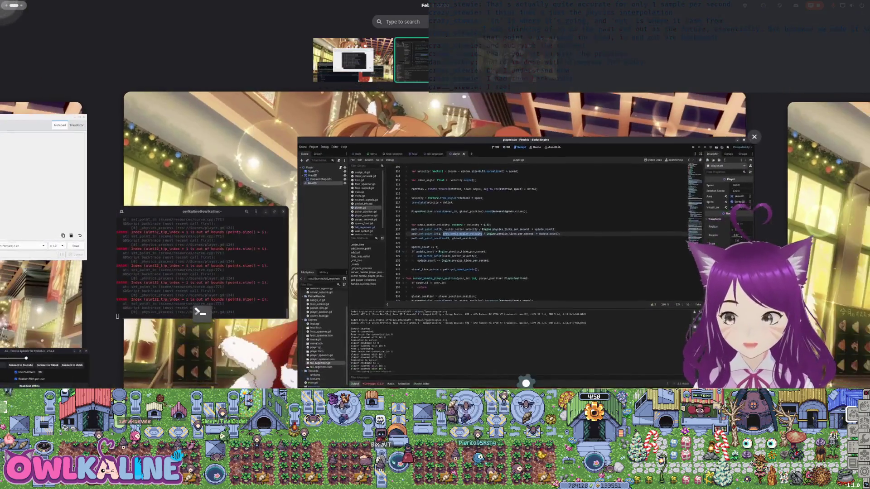
pyautogui.press('super')
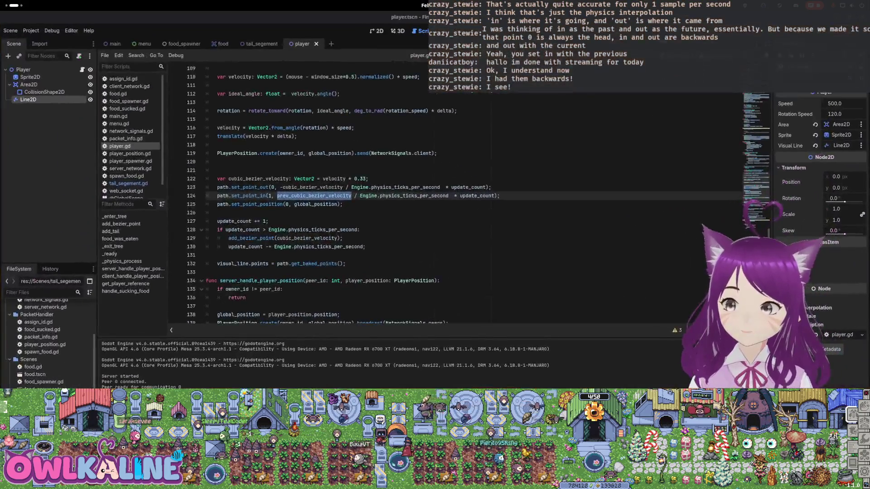
pyautogui.scroll(2, 608, 188)
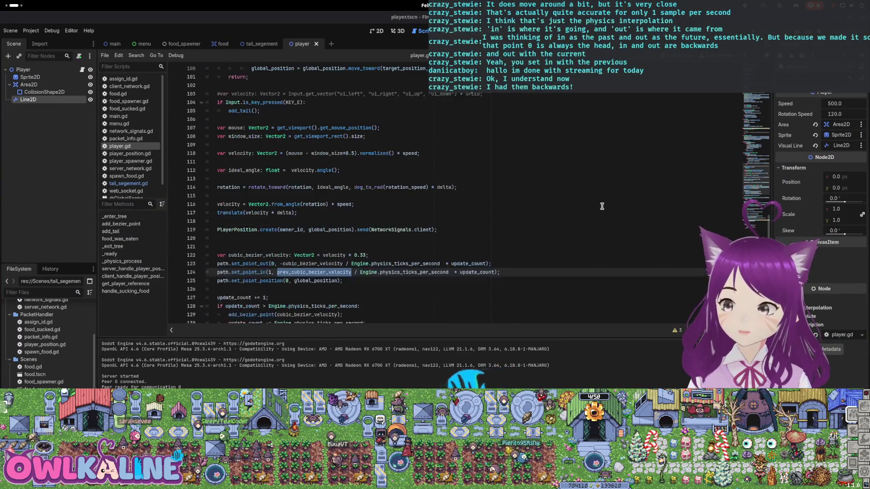
pyautogui.press('super')
pyautogui.press('super')
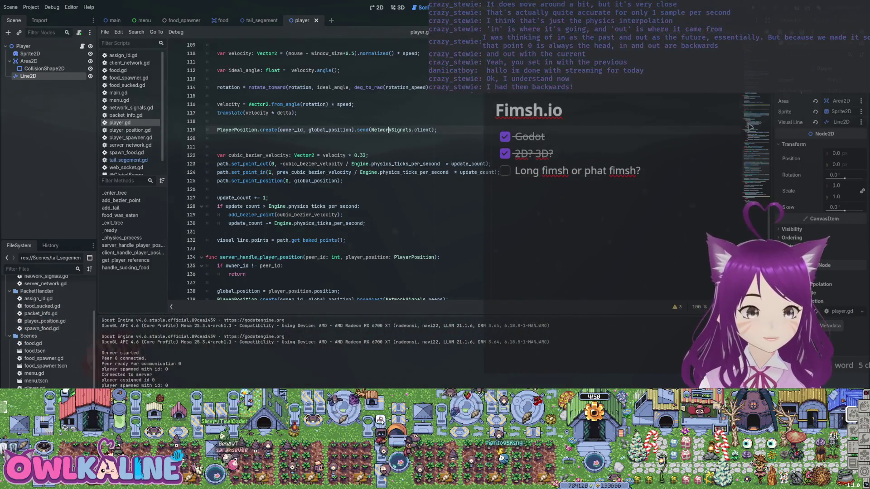
pyautogui.press('BackSpace')
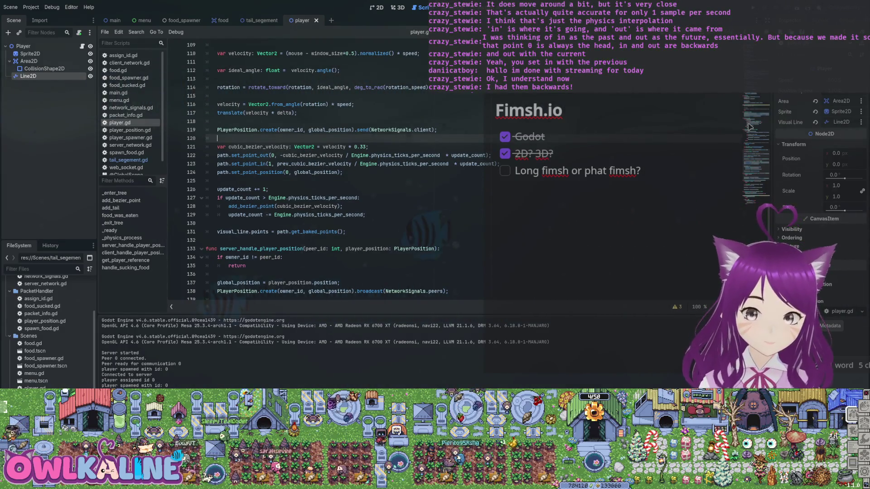
pyautogui.scroll(-2, 750, 127)
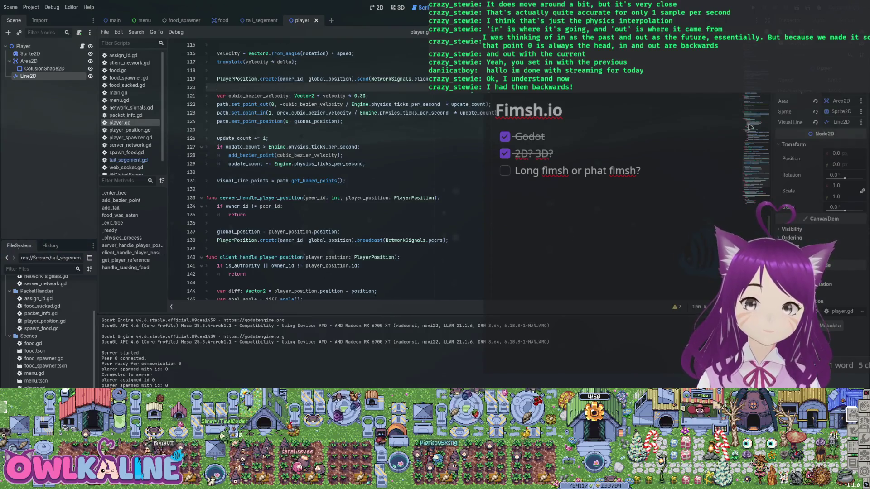
pyautogui.scroll(-6, 749, 127)
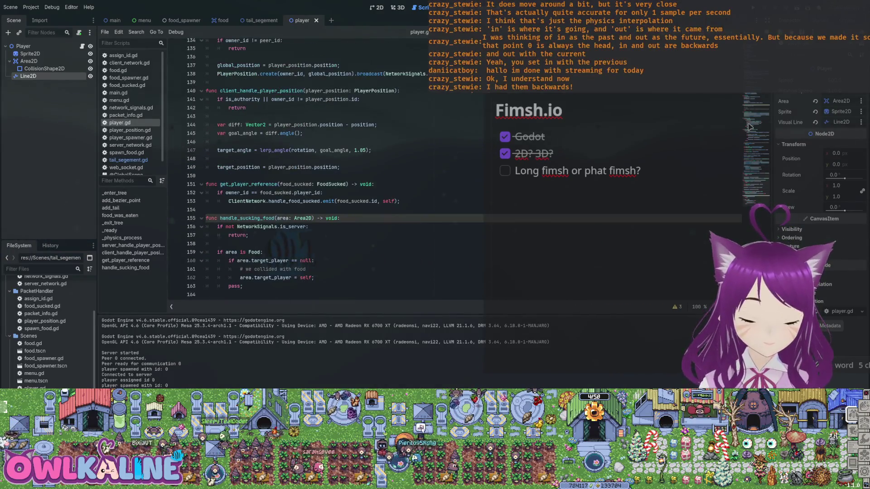
pyautogui.scroll(20, 750, 127)
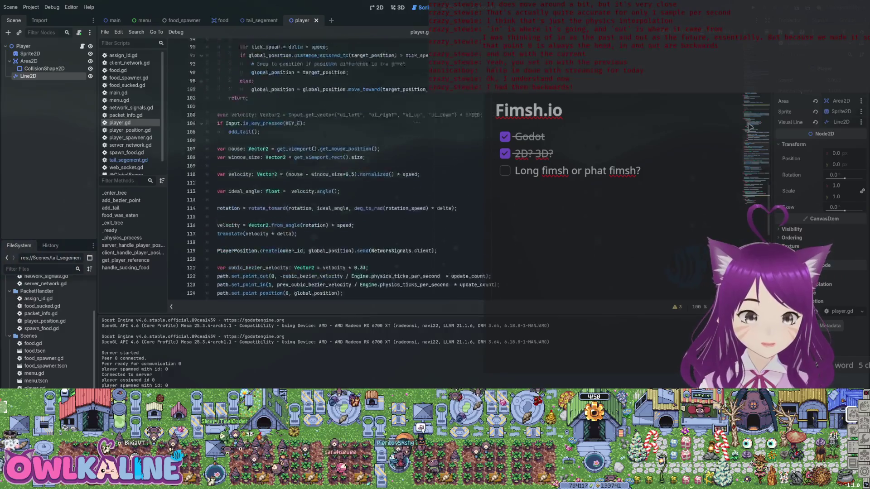
pyautogui.scroll(-17, 750, 127)
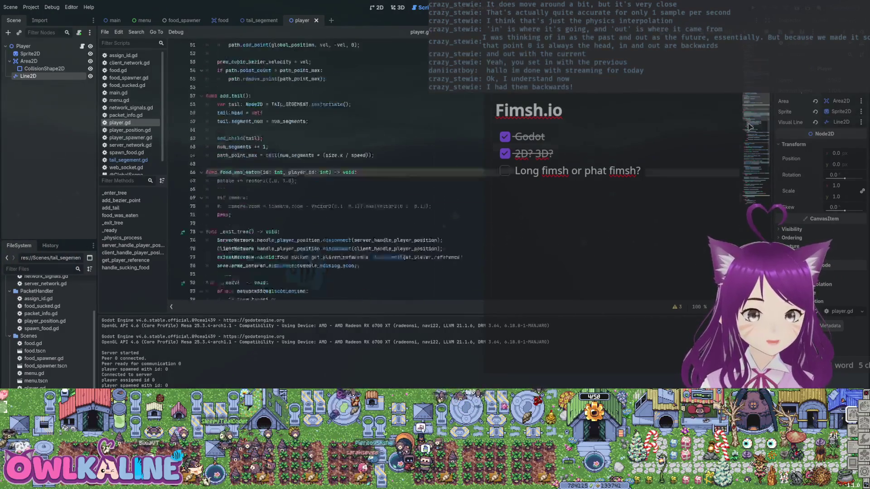
pyautogui.scroll(12, 749, 127)
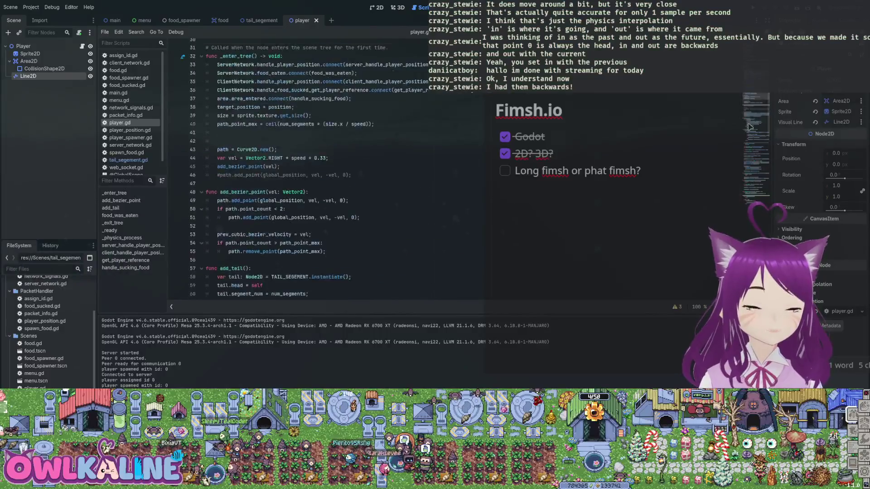
pyautogui.scroll(10, 749, 127)
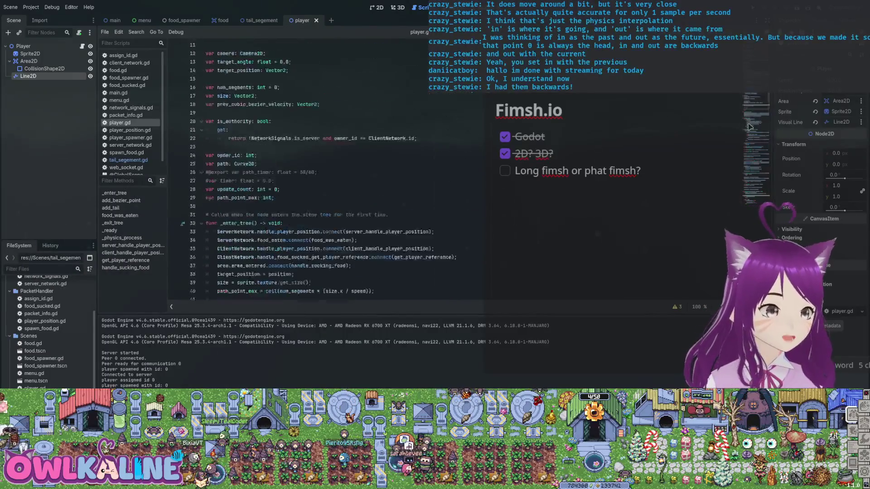
# - In tail_segement.gd, add a new line in _physics_process, try a head.path call, then remove it
pyautogui.hotkey('ctrl', 'shift', 'Tab')
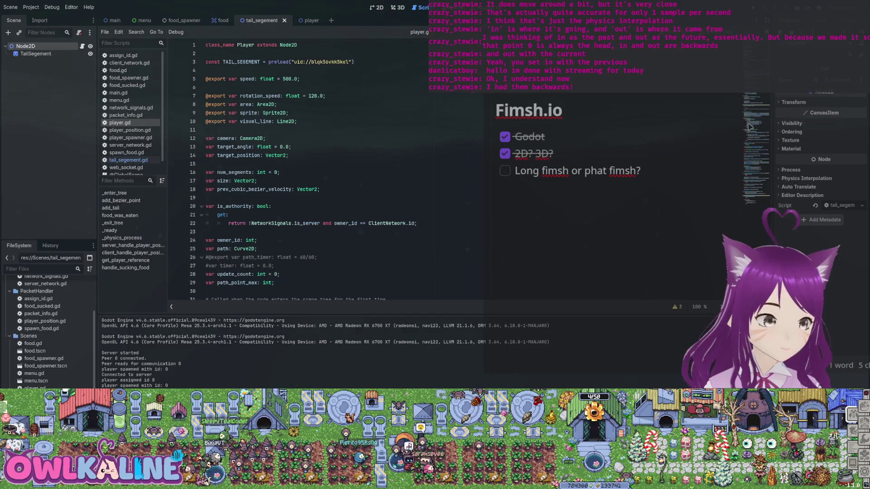
pyautogui.scroll(-1, 749, 127)
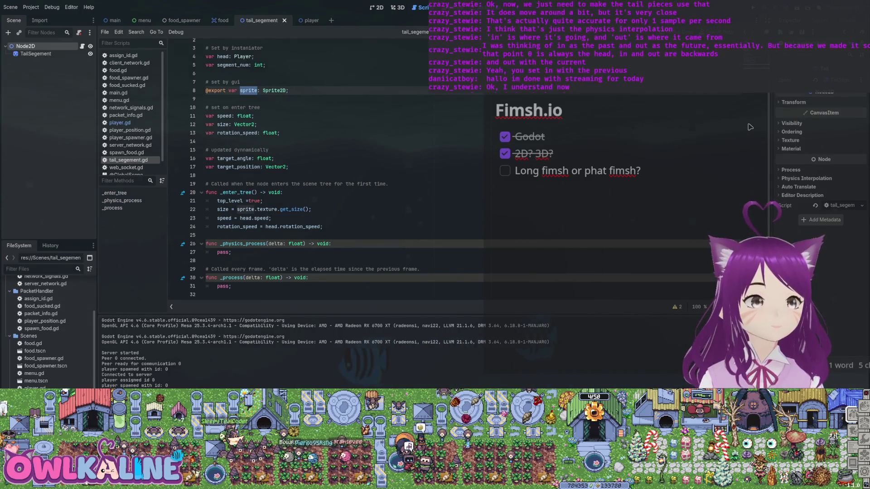
pyautogui.scroll(1, 750, 128)
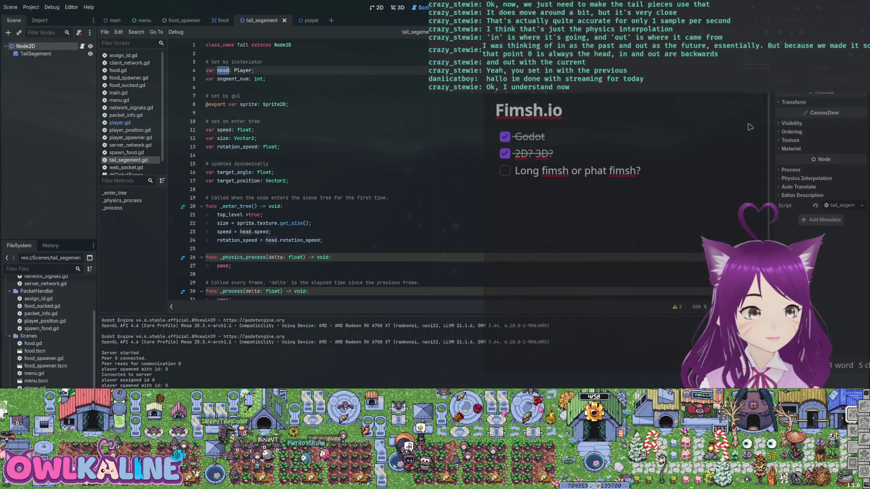
pyautogui.scroll(-1, 750, 127)
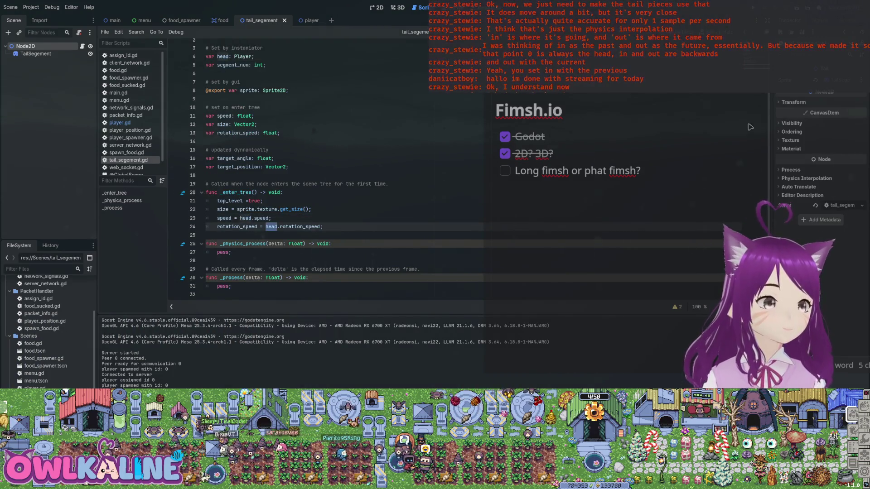
pyautogui.press('Return')
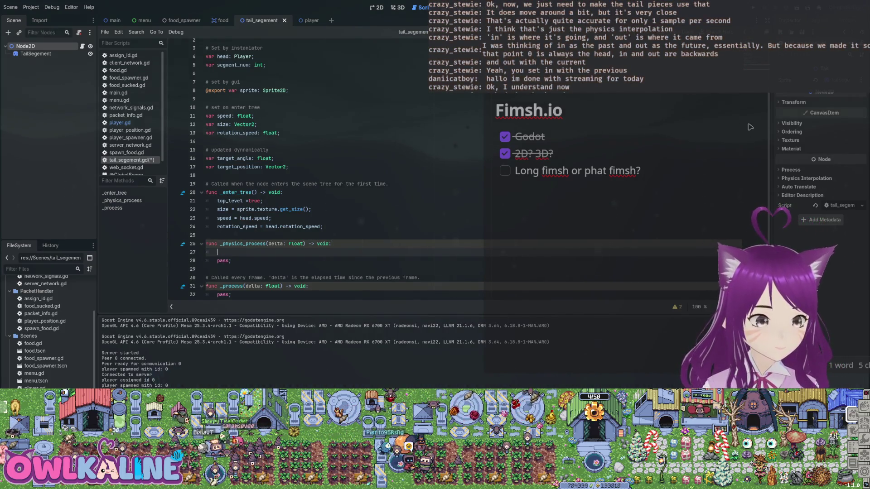
pyautogui.write('head.path.get_')
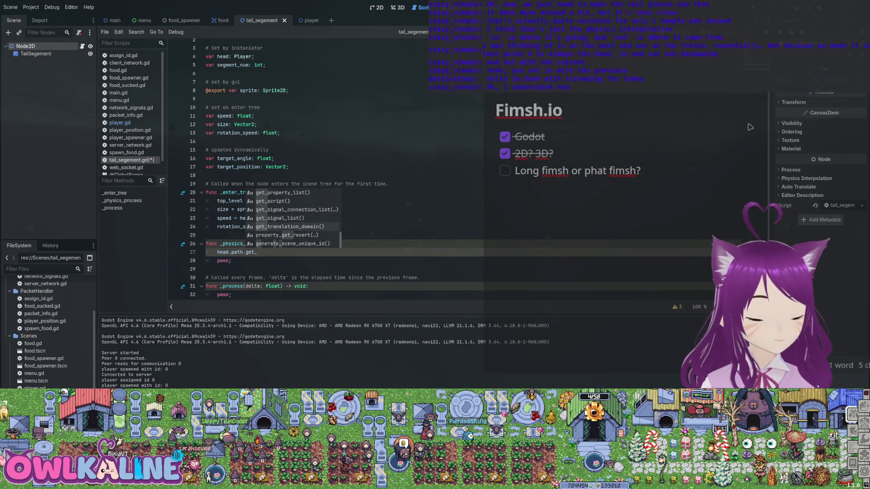
pyautogui.hotkey('shift', 'Home')
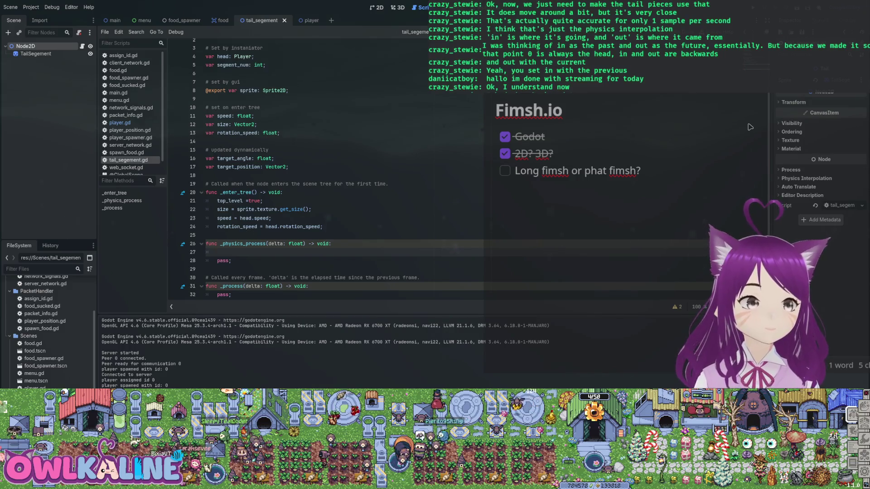
pyautogui.hotkey('ctrl', 'Tab')
# - Scroll through player.gd's path-building code, then return to tail_segement.gd's empty _physics_process
pyautogui.scroll(-10, 750, 127)
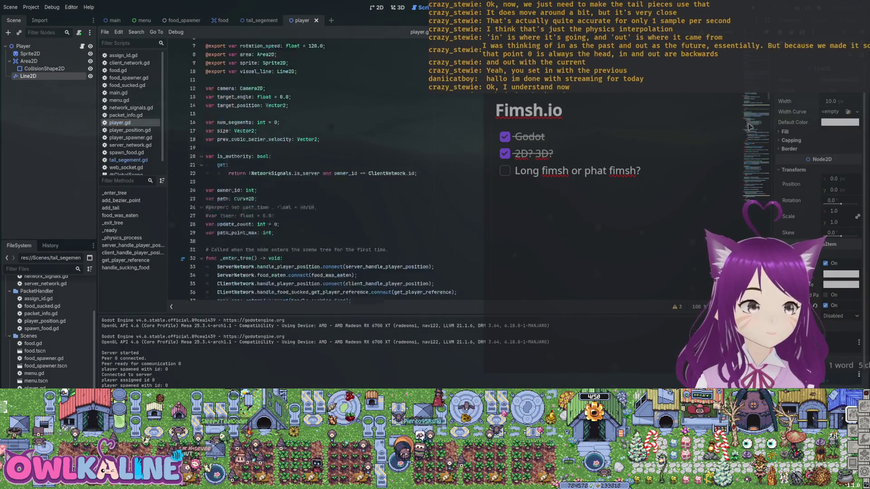
pyautogui.scroll(-9, 749, 128)
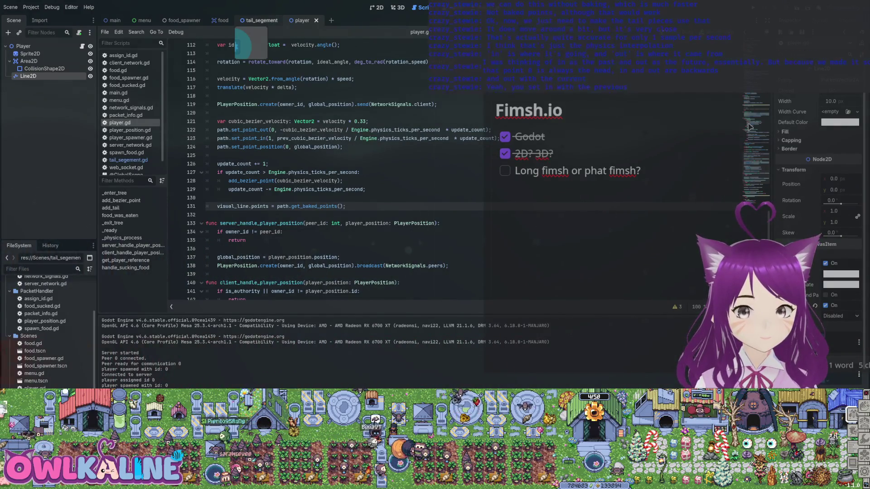
pyautogui.hotkey('ctrl', 'shift', 'Tab')
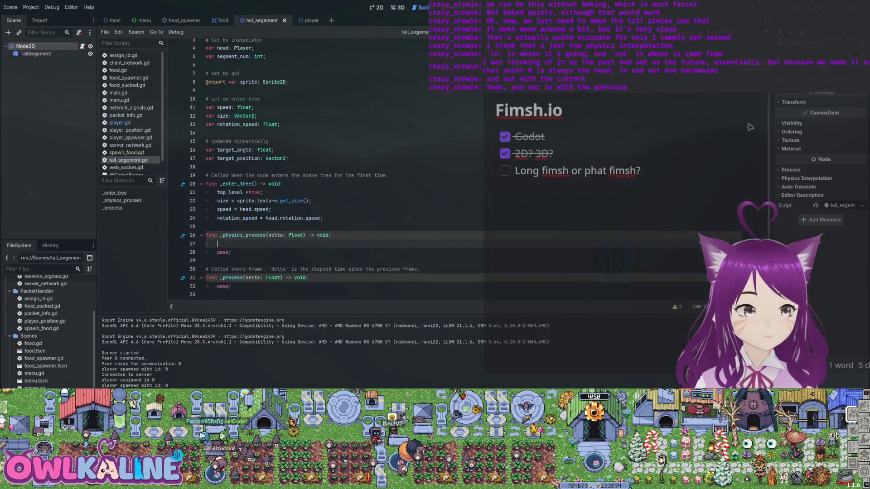
# - Start a head.path. reference on line 27 and scroll through its suggested Curve2D methods
pyautogui.write('pa')
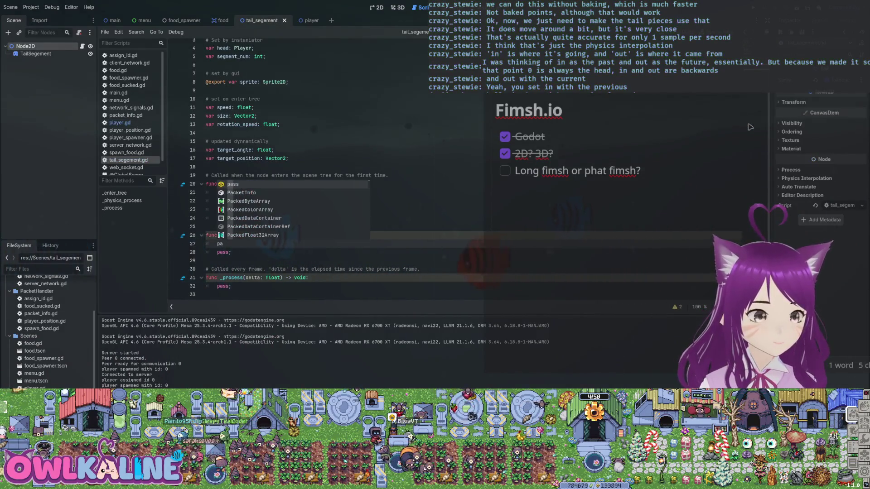
pyautogui.press('BackSpace')
pyautogui.press('BackSpace')
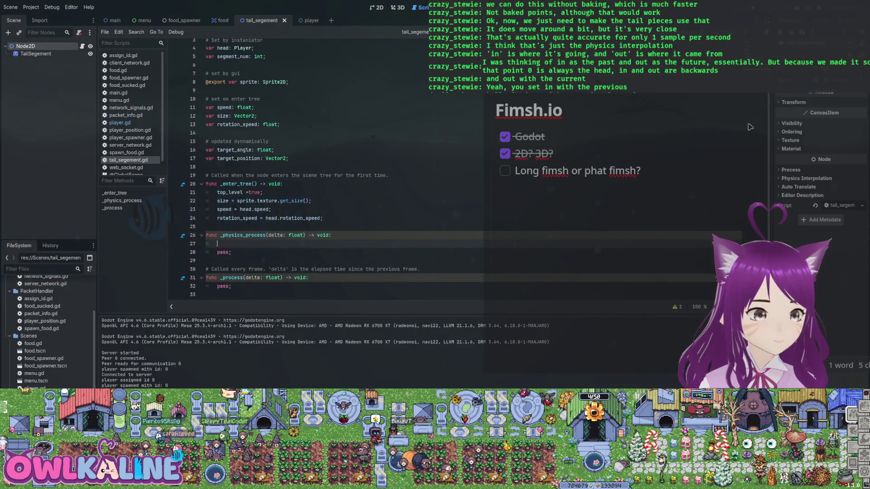
pyautogui.write('head.path')
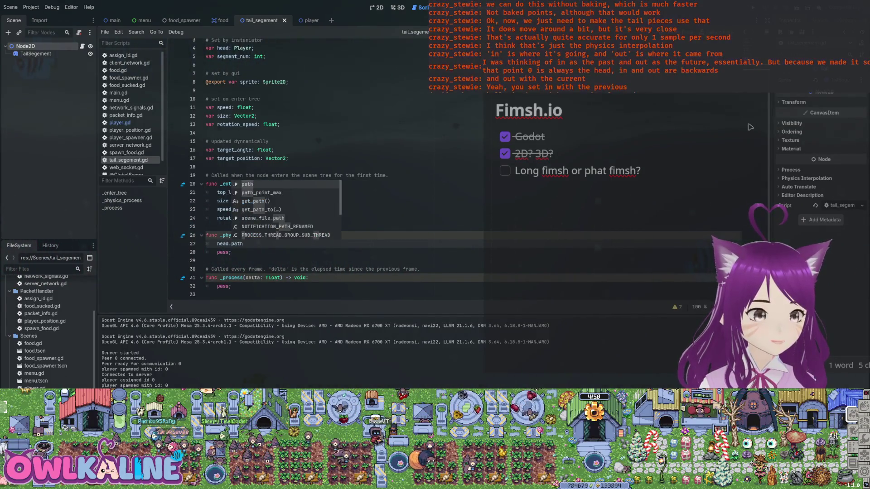
pyautogui.write('.')
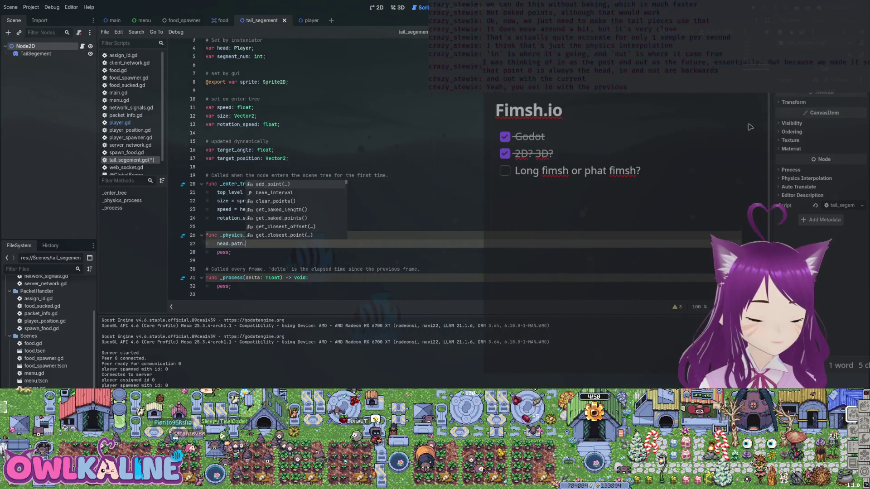
pyautogui.press('Down')
pyautogui.press('Down')
pyautogui.press('Down')
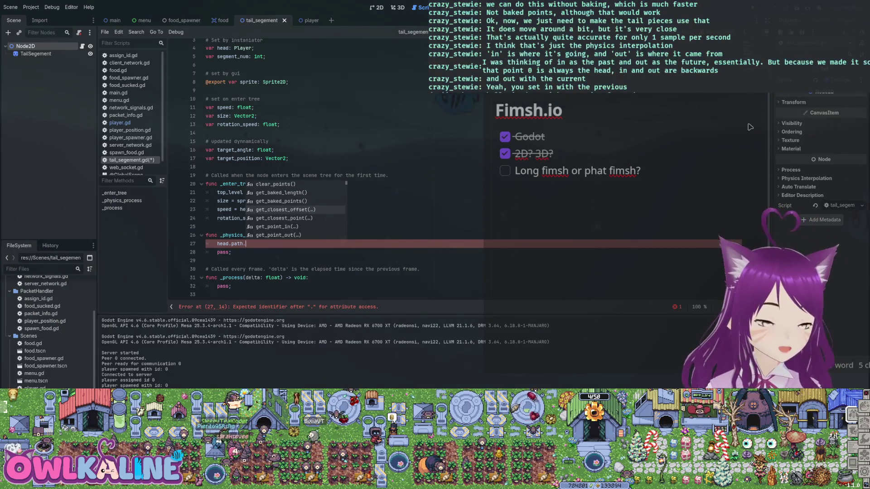
pyautogui.press('Down')
pyautogui.press('Down')
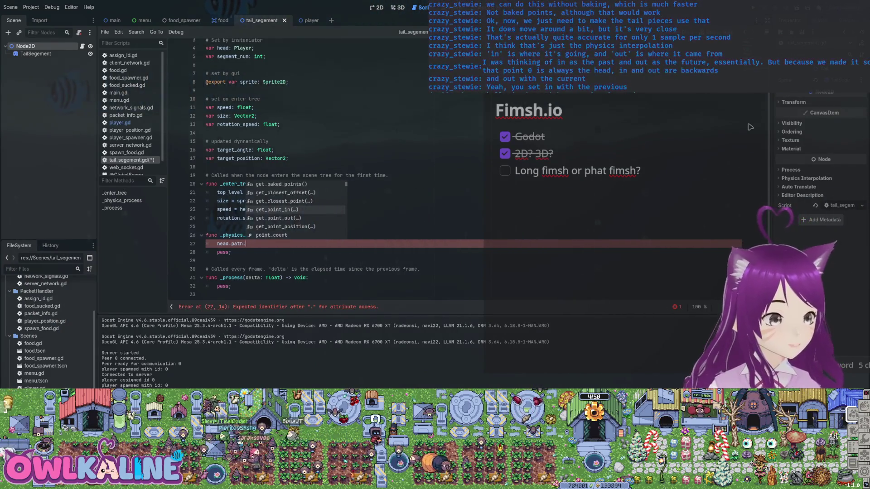
pyautogui.press('Down')
pyautogui.press('Down')
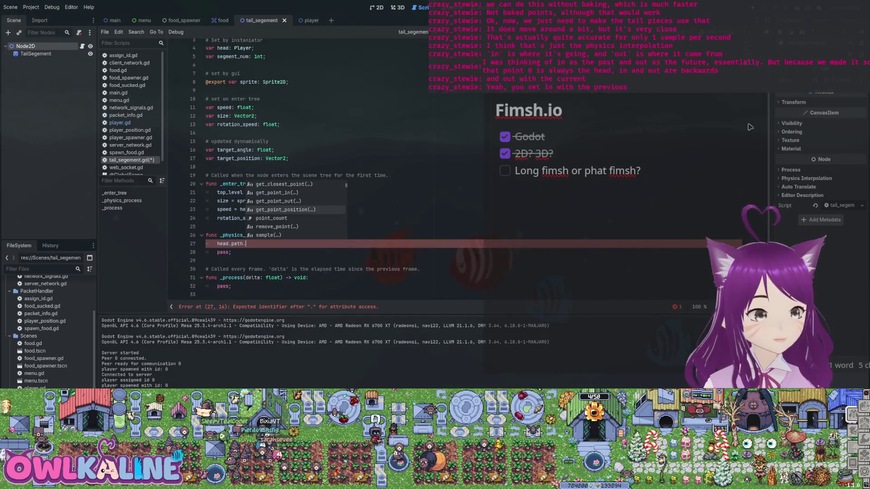
pyautogui.press('Down')
pyautogui.press('Down')
pyautogui.press('Down')
pyautogui.press('Down')
pyautogui.press('Down')
pyautogui.press('Down')
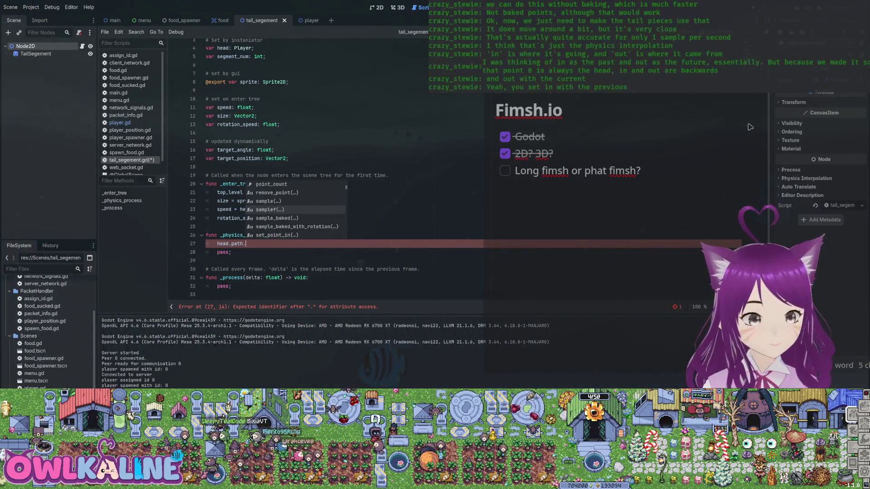
pyautogui.press('Down')
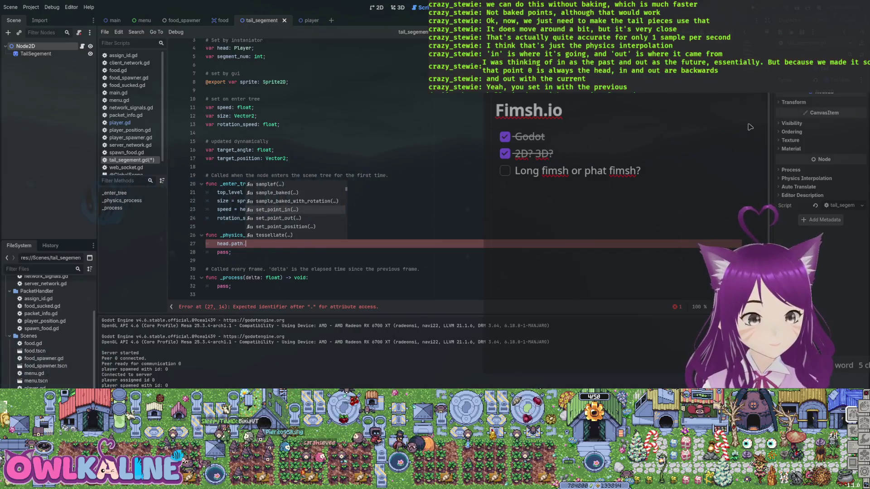
pyautogui.press('Down')
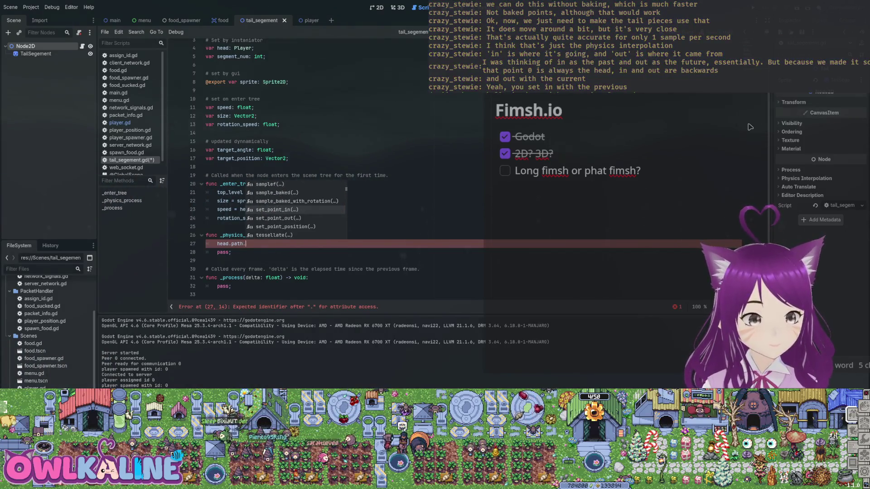
pyautogui.press('Down')
pyautogui.press('Down')
pyautogui.press('Down')
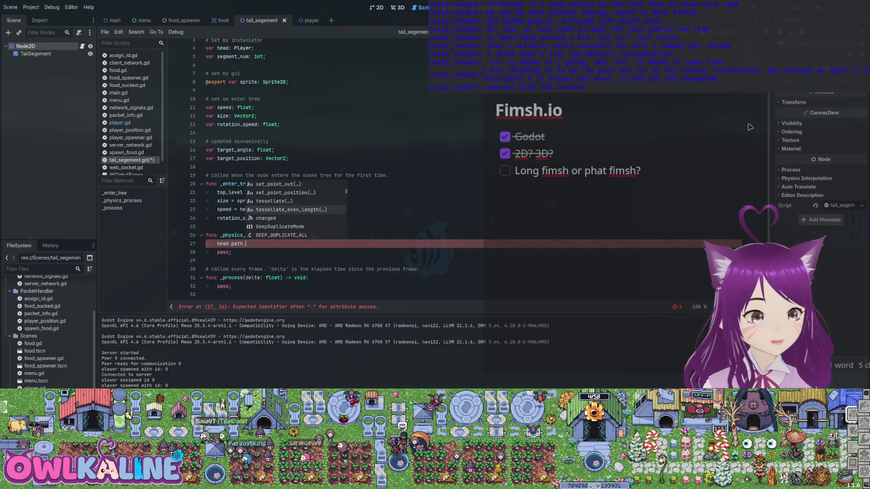
pyautogui.press('Down')
pyautogui.press('Down')
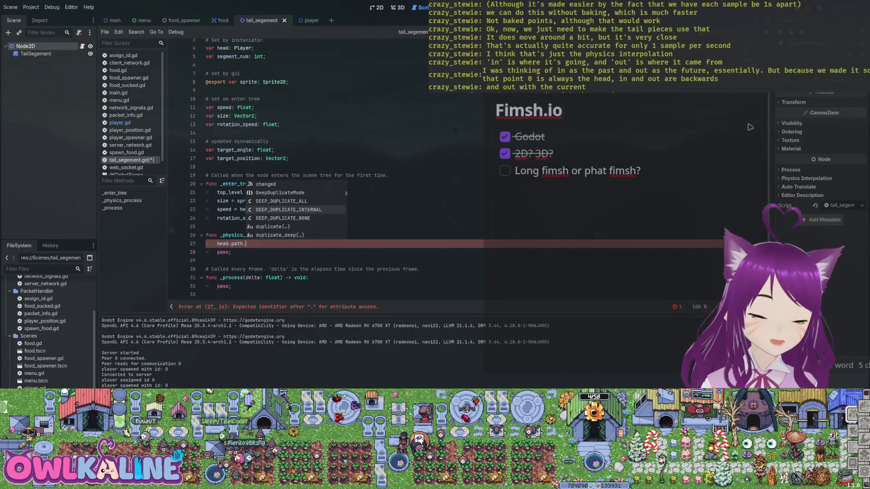
pyautogui.press('Down')
pyautogui.press('Down')
pyautogui.press('Down')
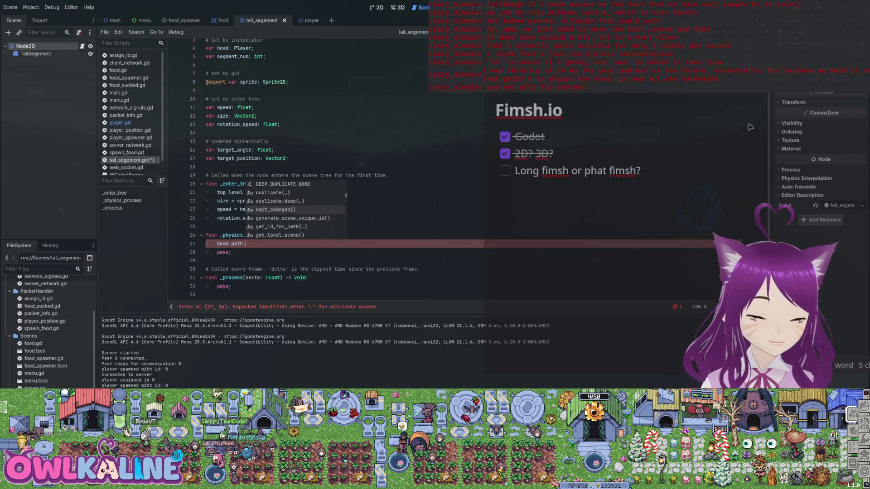
pyautogui.press('Down')
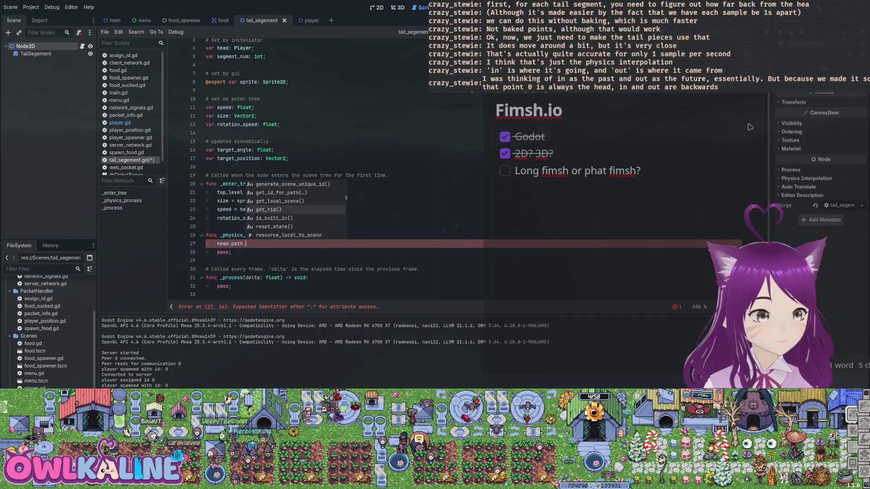
pyautogui.press('Down')
pyautogui.press('Down')
pyautogui.press('Down')
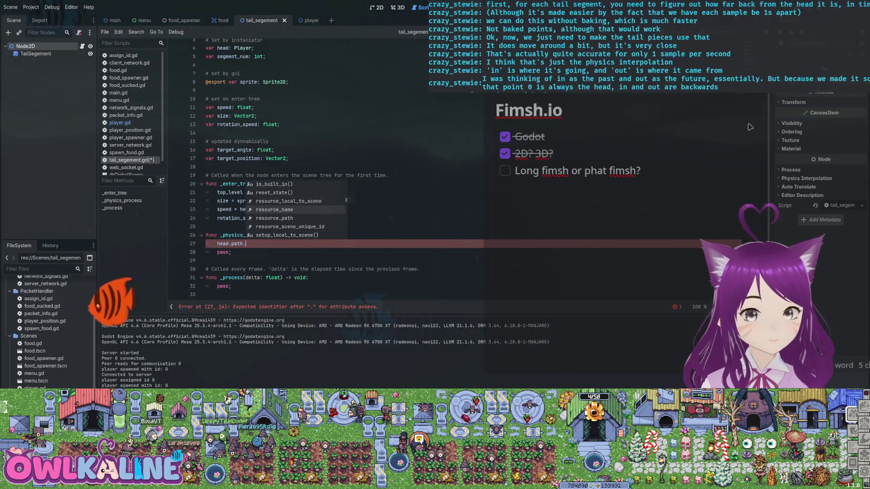
pyautogui.press('Down')
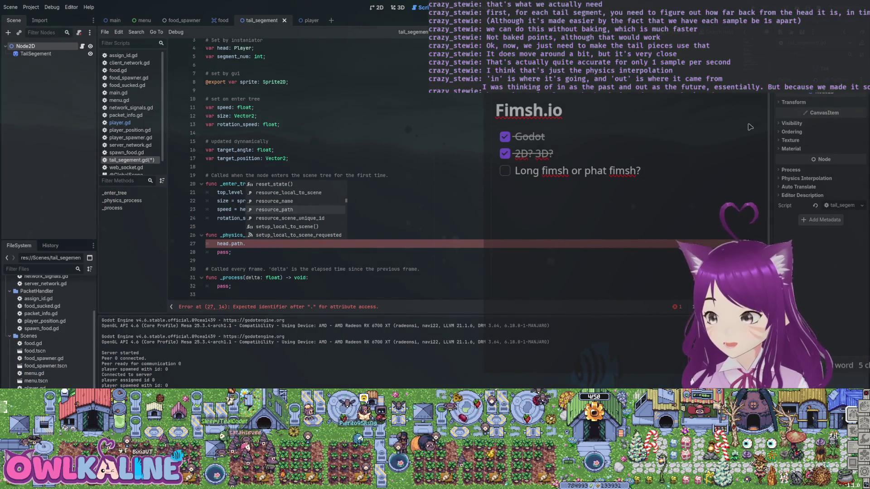
pyautogui.press('Down')
pyautogui.press('Down')
pyautogui.press('Escape')
# - Remove the partial head.path line and end _enter_tree with var time_behind = size.x / speed
pyautogui.hotkey('shift', 'Home')
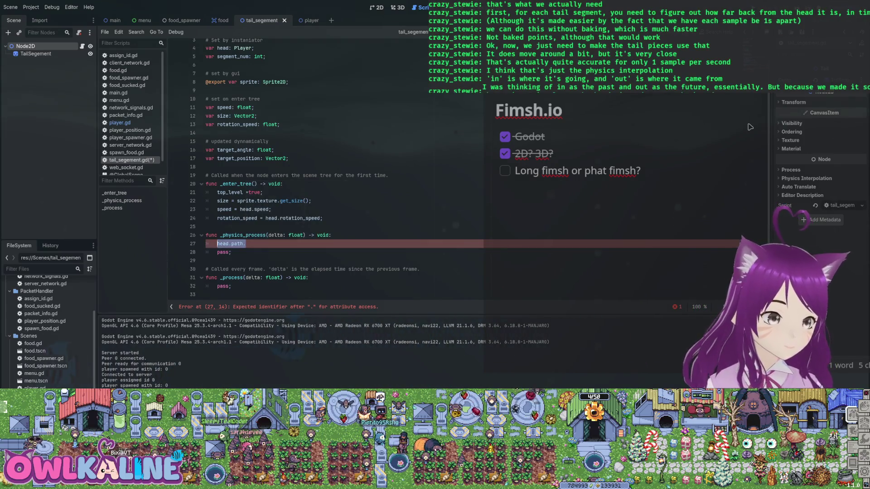
pyautogui.press('BackSpace')
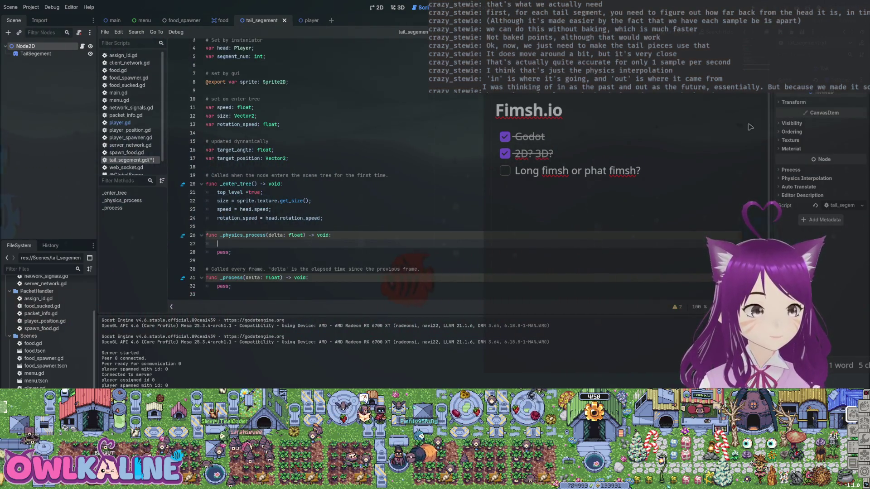
pyautogui.press('Up')
pyautogui.press('Up')
pyautogui.press('Up')
pyautogui.press('End')
pyautogui.press('Return')
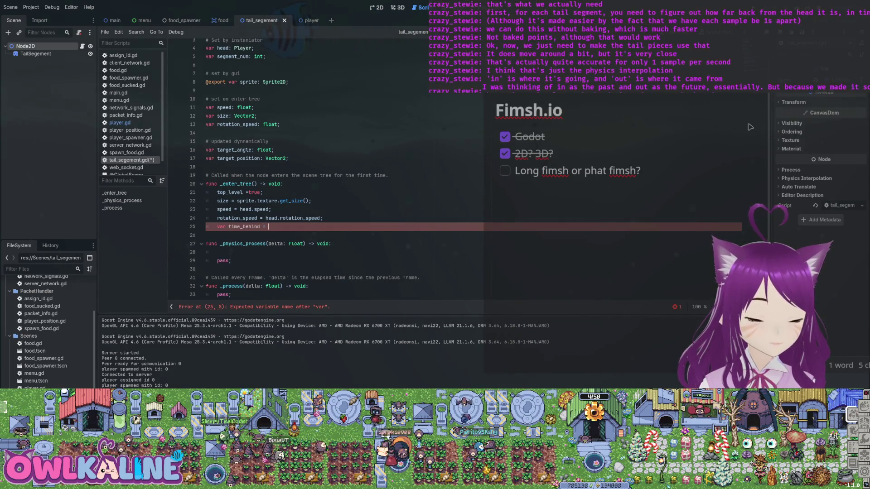
pyautogui.write(';')
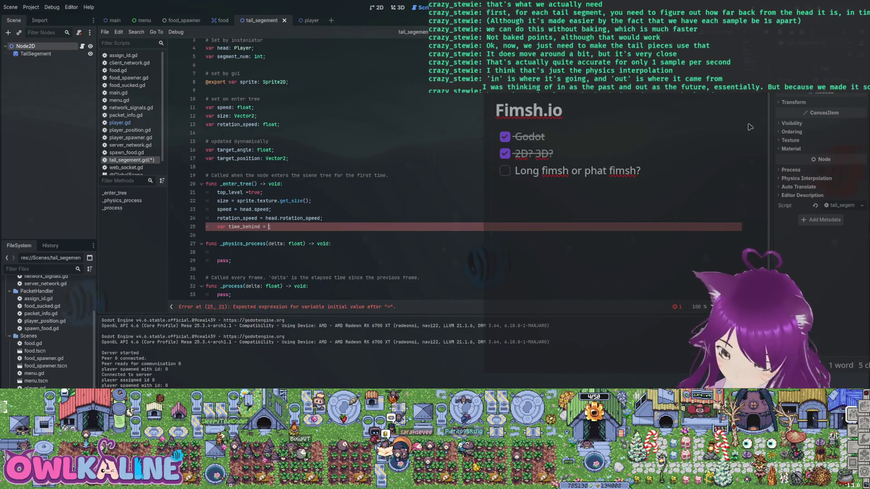
pyautogui.write('siz')
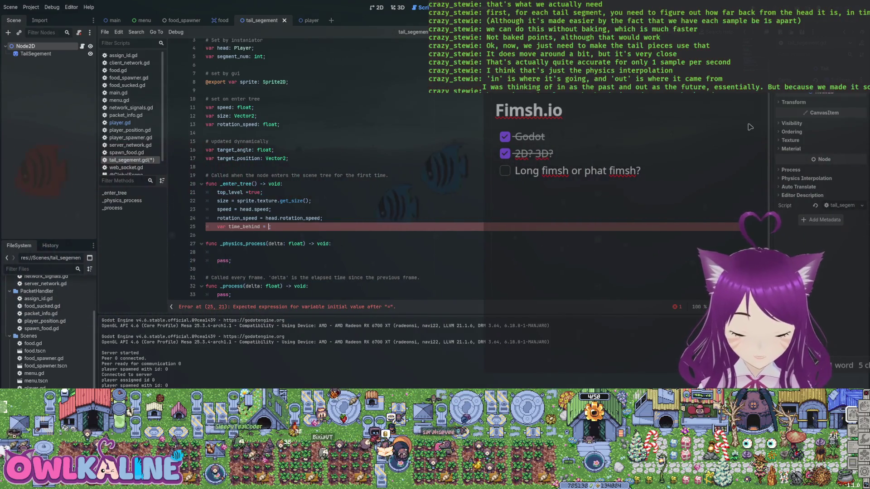
pyautogui.write('e.x')
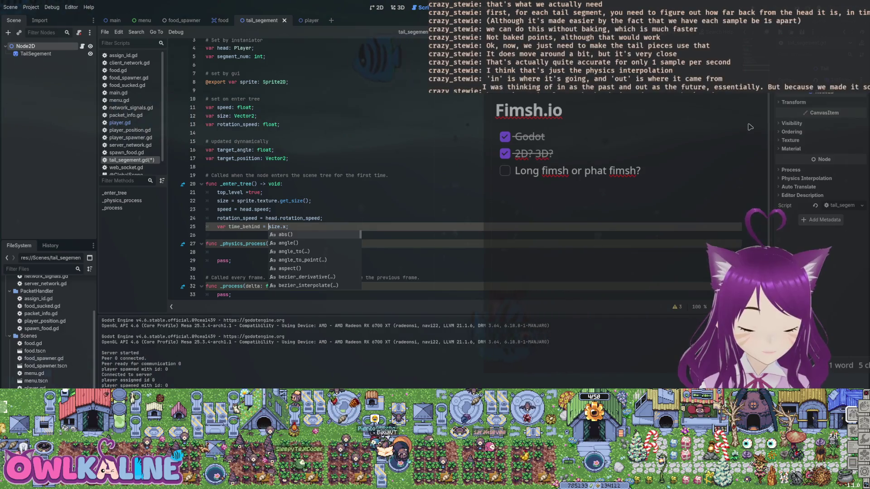
pyautogui.press('End')
pyautogui.press('Left')
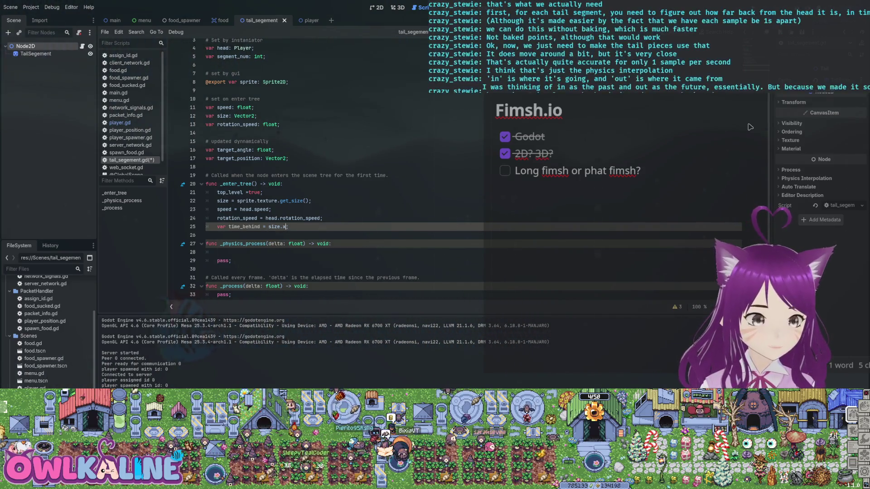
pyautogui.write('* spe')
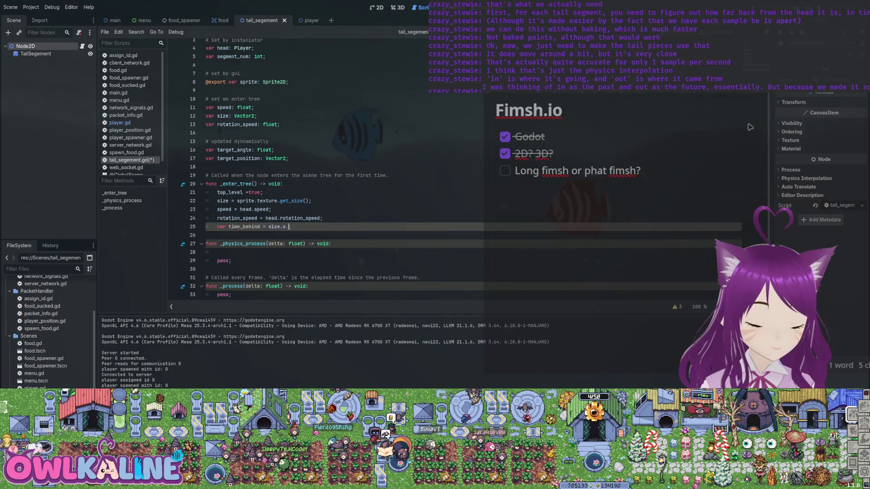
pyautogui.write('ed')
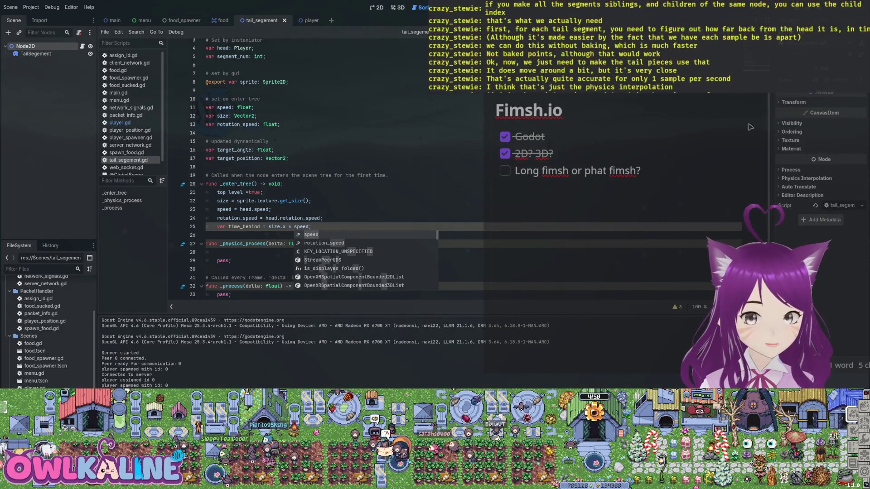
pyautogui.write(';')
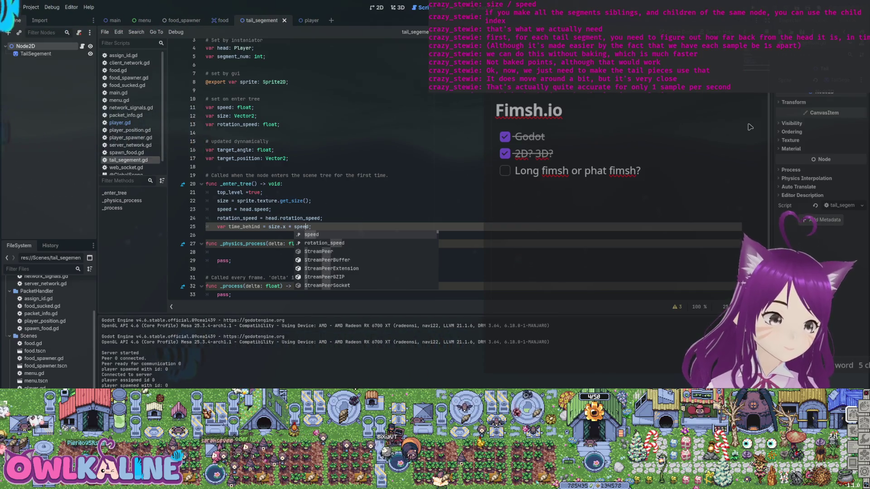
pyautogui.click(290, 227)
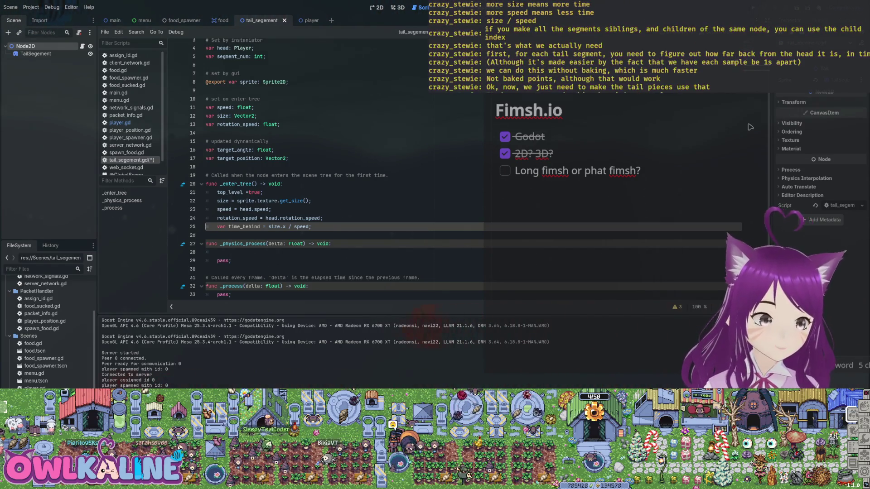
# - Make the time_behind line a plain assignment and add a time_behind member declaration after rotation_speed
pyautogui.press('Delete')
pyautogui.press('Delete')
pyautogui.press('Delete')
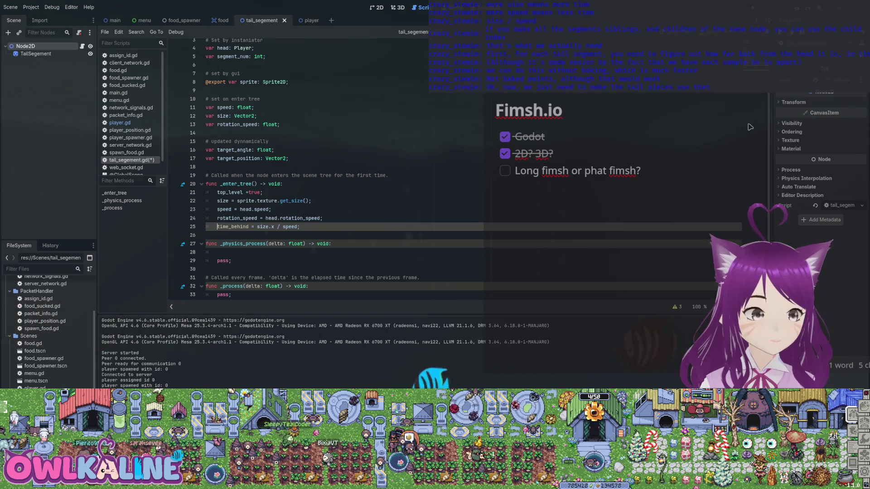
pyautogui.hotkey('ctrl', 's')
pyautogui.press('Up')
pyautogui.press('Up')
pyautogui.press('Up')
pyautogui.press('End')
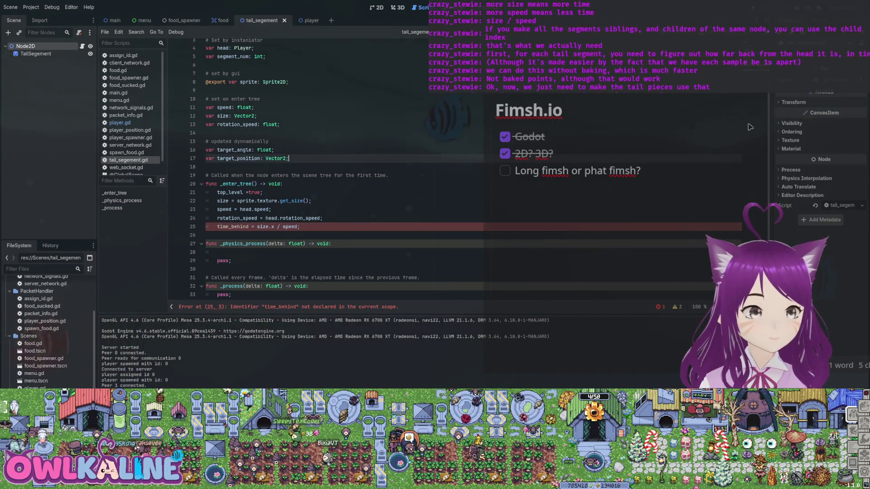
pyautogui.press('Up')
pyautogui.press('Up')
pyautogui.press('Up')
pyautogui.press('Return')
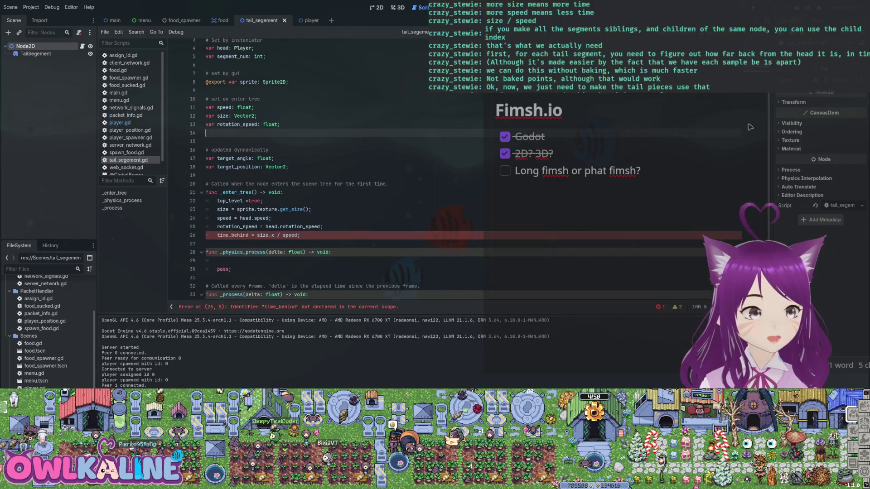
pyautogui.write('var time_behind')
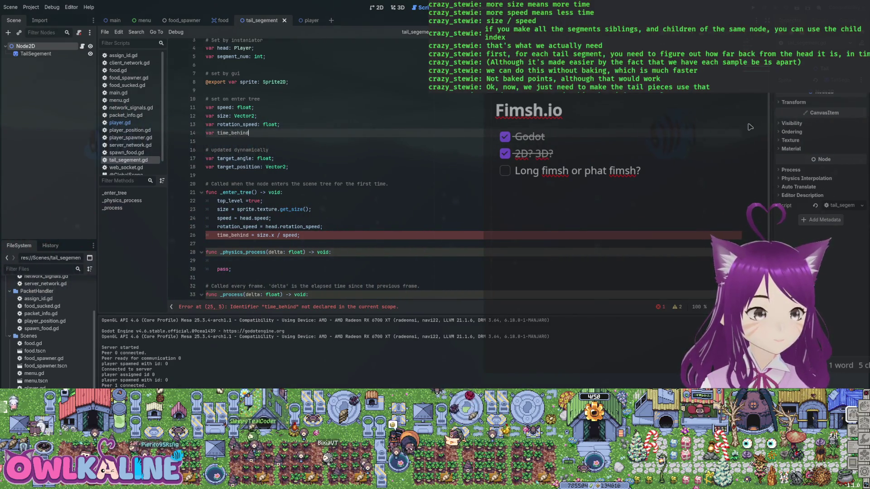
pyautogui.write(': false;')
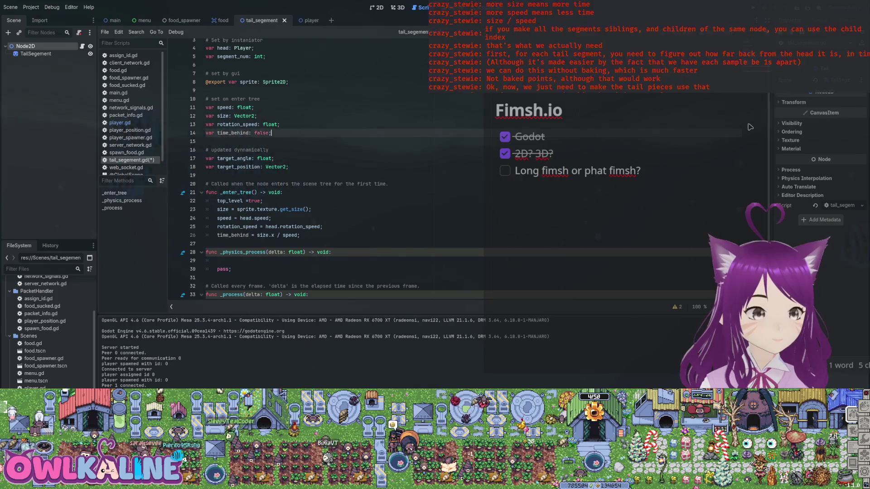
pyautogui.hotkey('ctrl', 's')
# - Change the time_behind declaration's type from false to float
pyautogui.press('Left')
pyautogui.press('BackSpace')
pyautogui.press('BackSpace')
pyautogui.press('BackSpace')
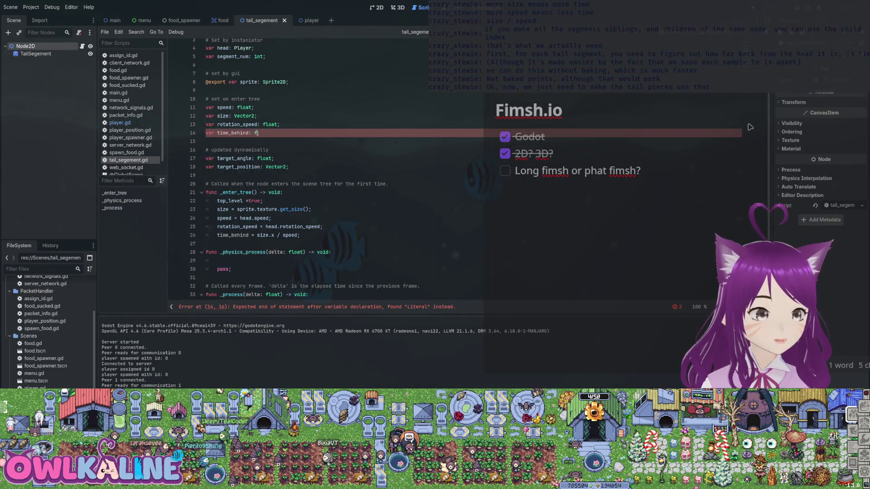
pyautogui.write('float')
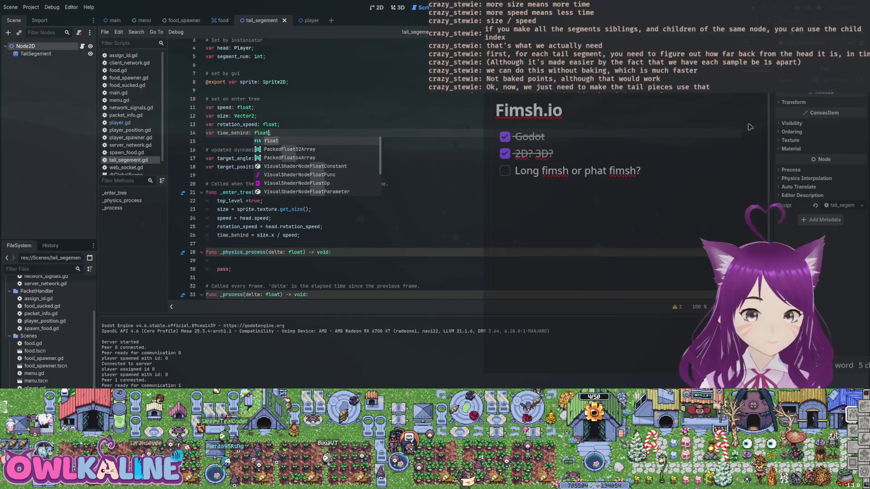
pyautogui.press('Escape')
pyautogui.press('Up')
pyautogui.press('End')
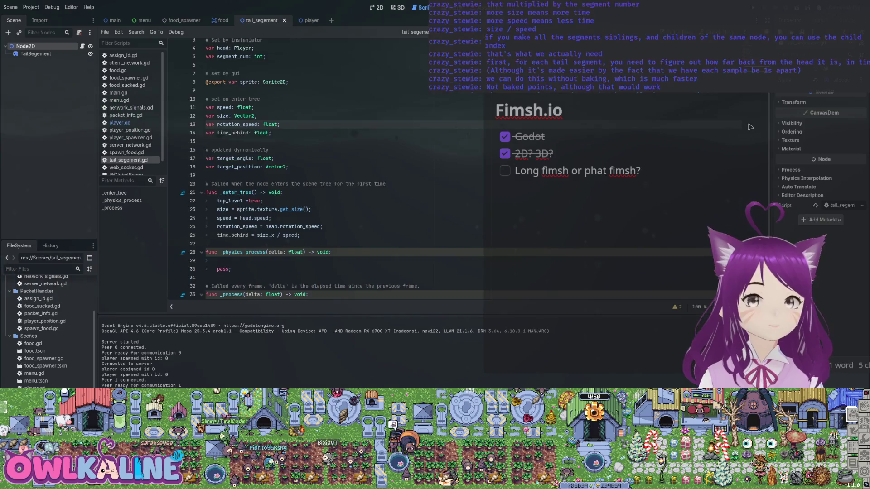
pyautogui.scroll(-1, 750, 127)
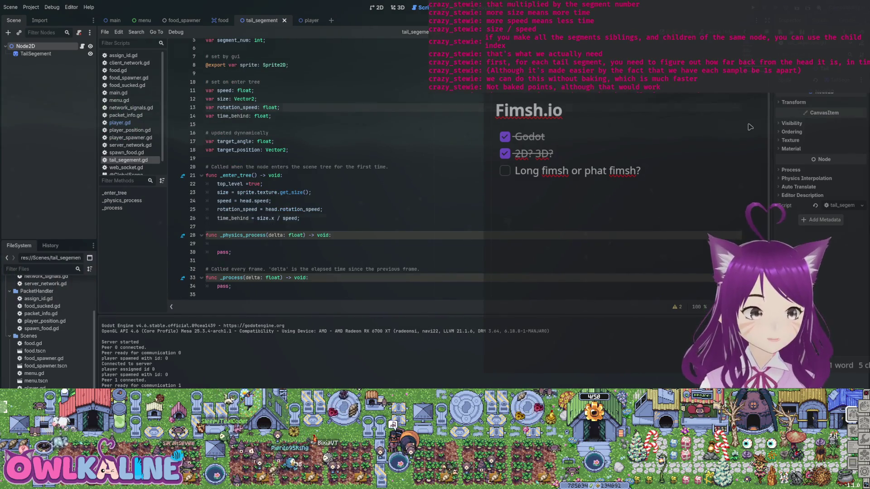
# - Prefix the time_behind formula with segment_num so it reads segment_num * size.x / speed
pyautogui.click(257, 217)
pyautogui.write('segm')
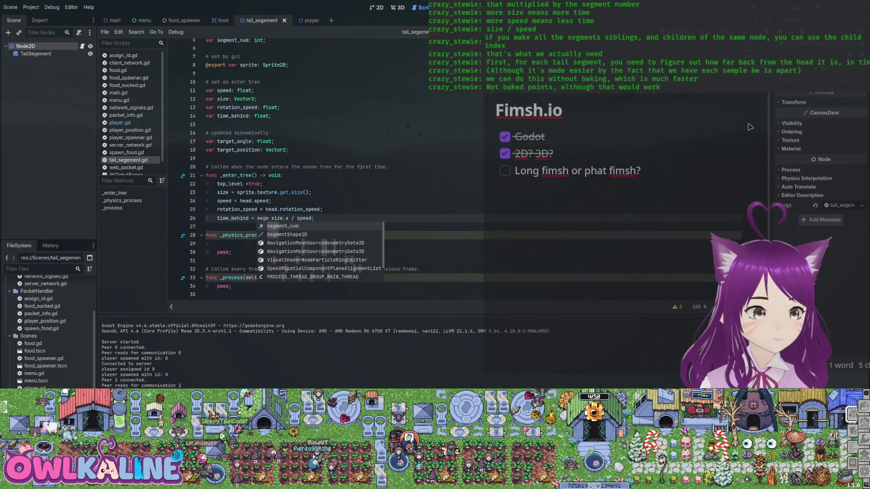
pyautogui.press('Return')
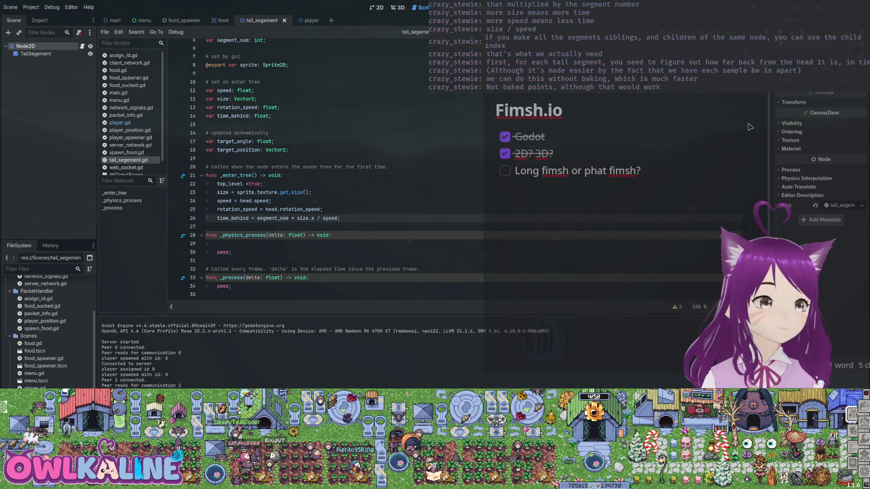
pyautogui.press('Down')
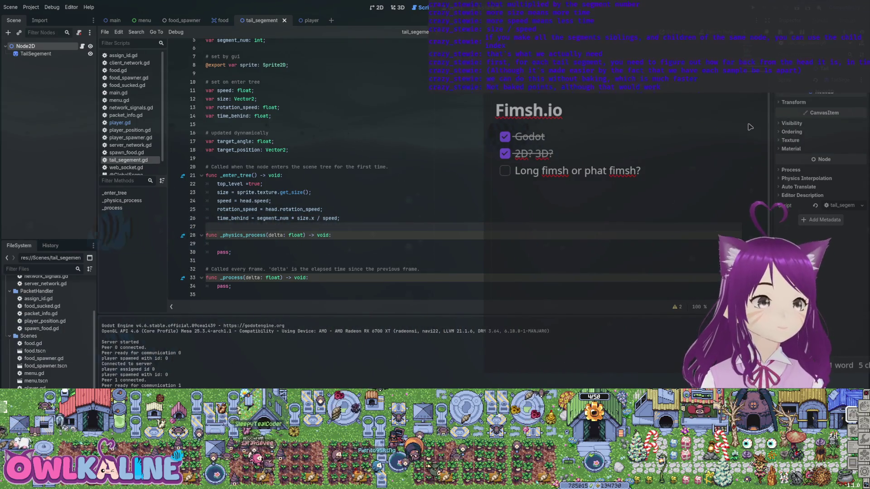
pyautogui.press('Down')
pyautogui.press('Down')
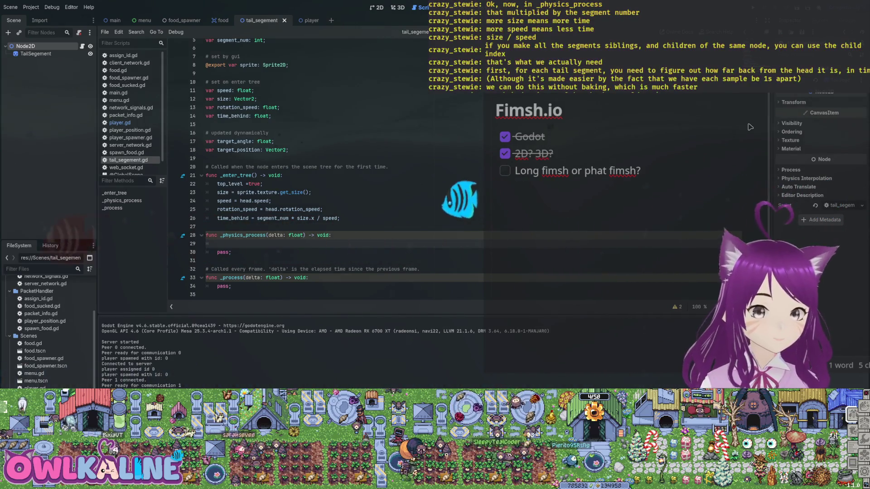
# - Replace the pass placeholder in _physics_process with head.path. and browse its suggested methods
pyautogui.hotkey('shift', 'Down')
pyautogui.hotkey('shift', 'End')
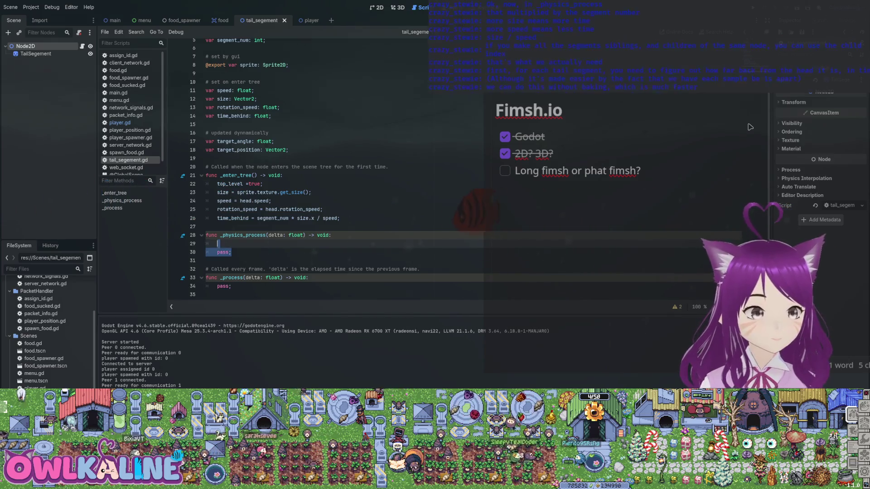
pyautogui.press('BackSpace')
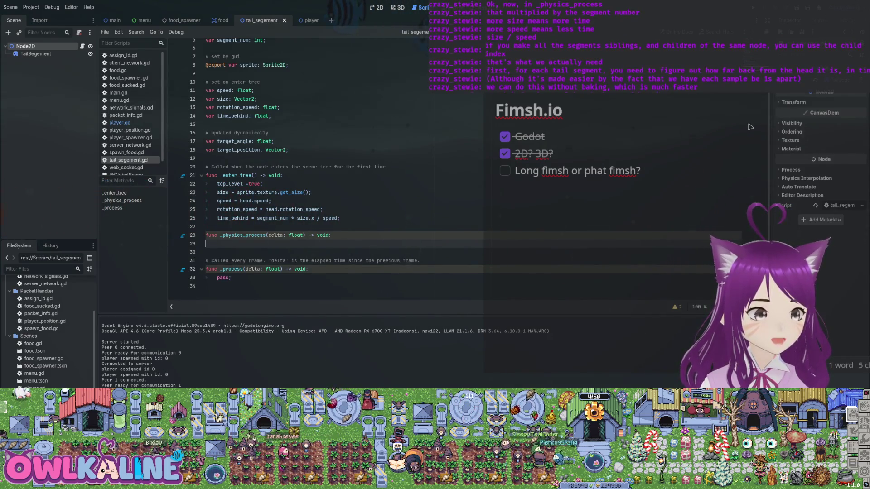
pyautogui.write('p')
pyautogui.press('BackSpace')
pyautogui.write('he')
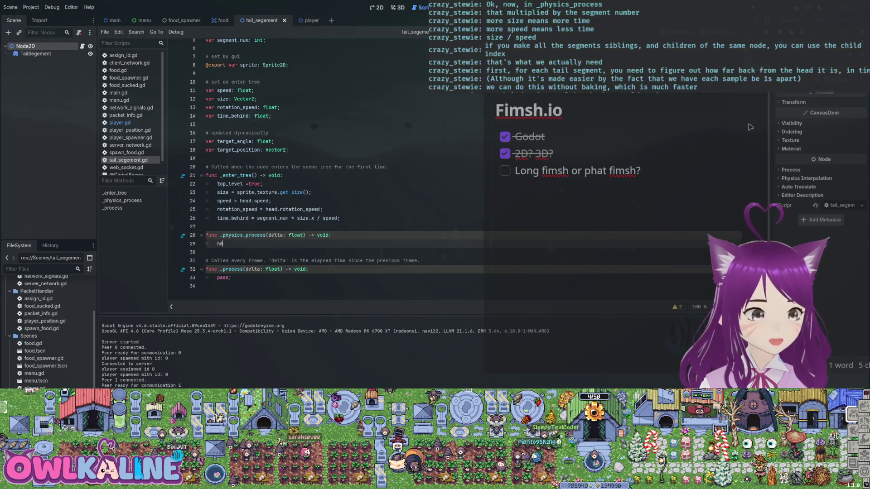
pyautogui.write('ad.path.')
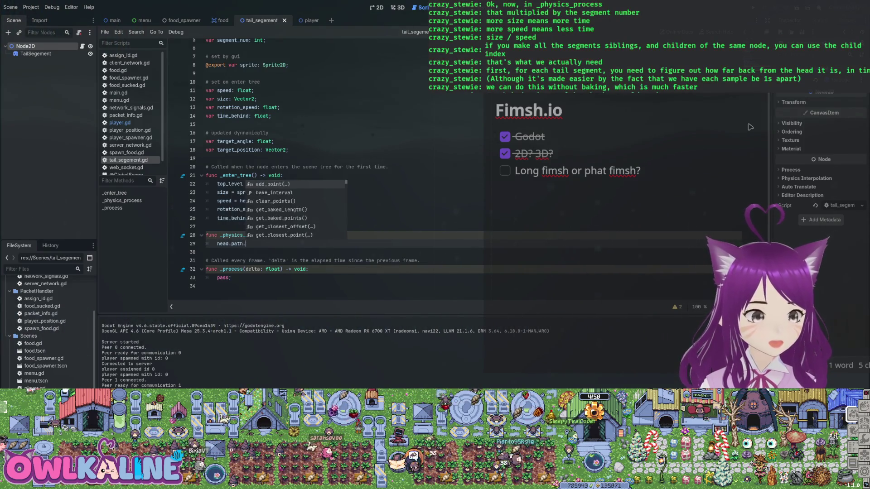
pyautogui.press('Down')
pyautogui.press('Down')
pyautogui.press('Down')
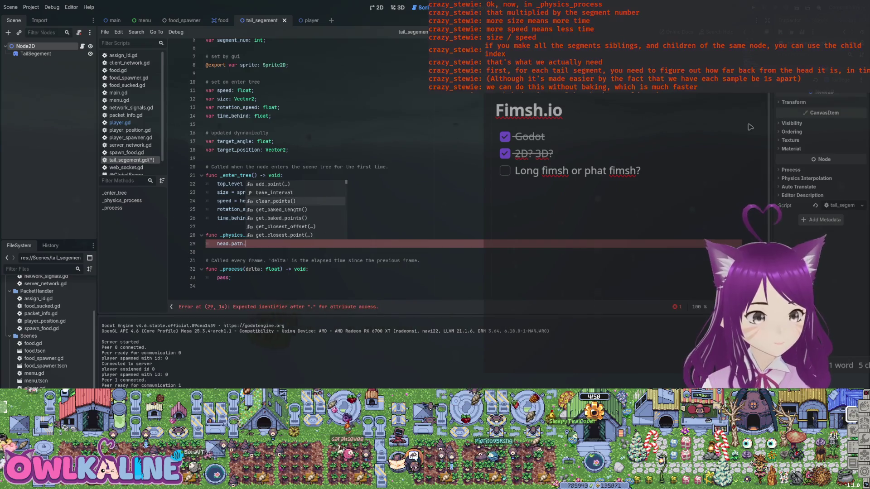
pyautogui.press('Down')
pyautogui.press('Down')
pyautogui.press('Down')
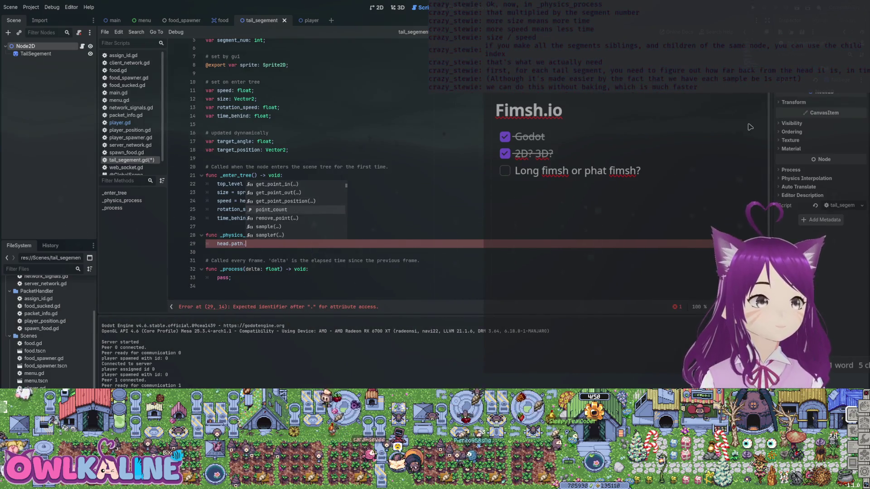
pyautogui.press('Escape')
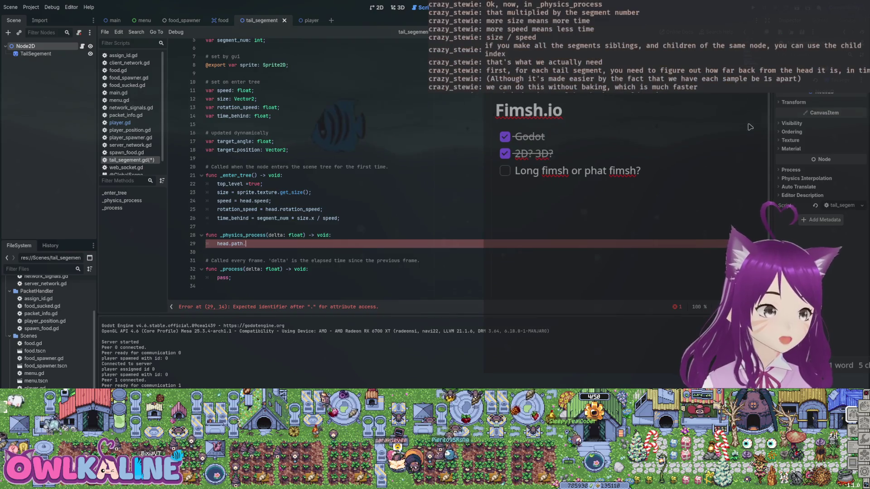
pyautogui.click(749, 127)
# - Add a var path: Curve2D member and a path = head.path assignment in _enter_tree, then save
pyautogui.press('Return')
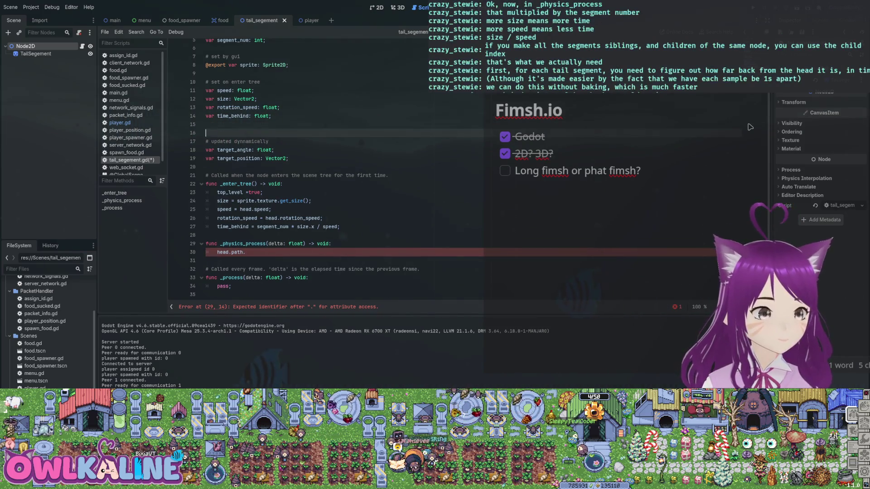
pyautogui.write('var path')
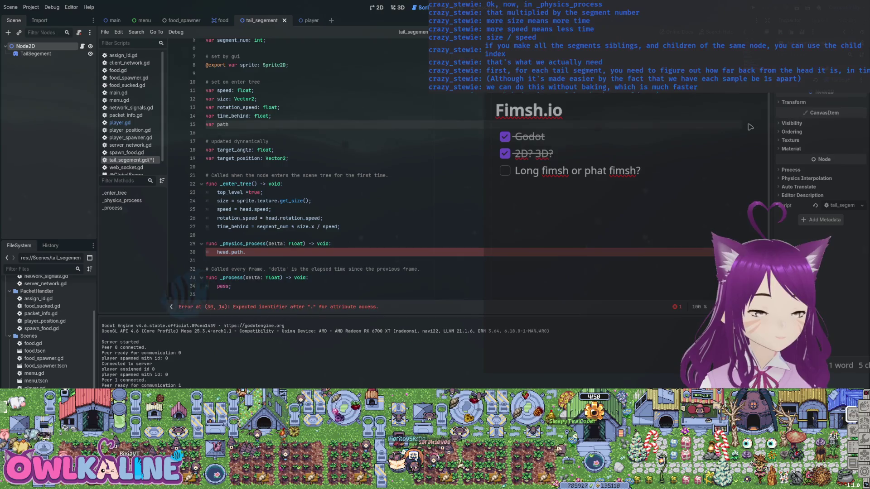
pyautogui.write(': Curve2')
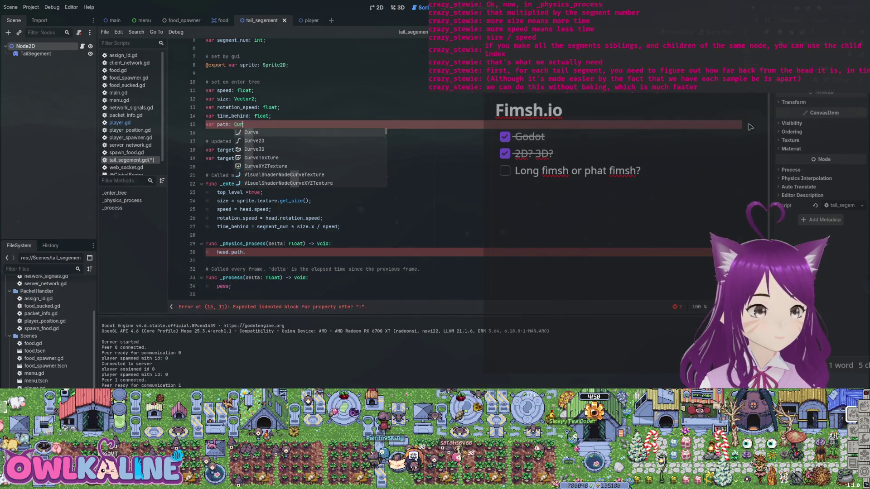
pyautogui.write('D;')
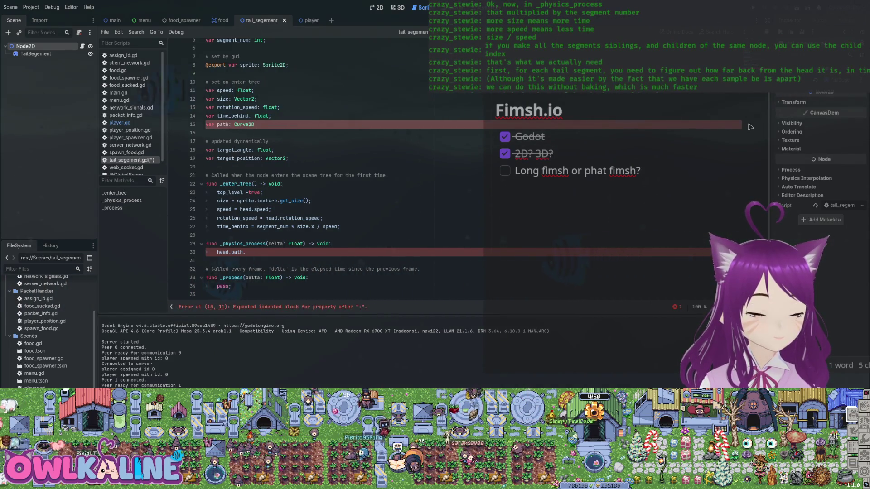
pyautogui.press('Down')
pyautogui.press('Down')
pyautogui.press('Down')
pyautogui.press('Down')
pyautogui.press('Up')
pyautogui.press('Up')
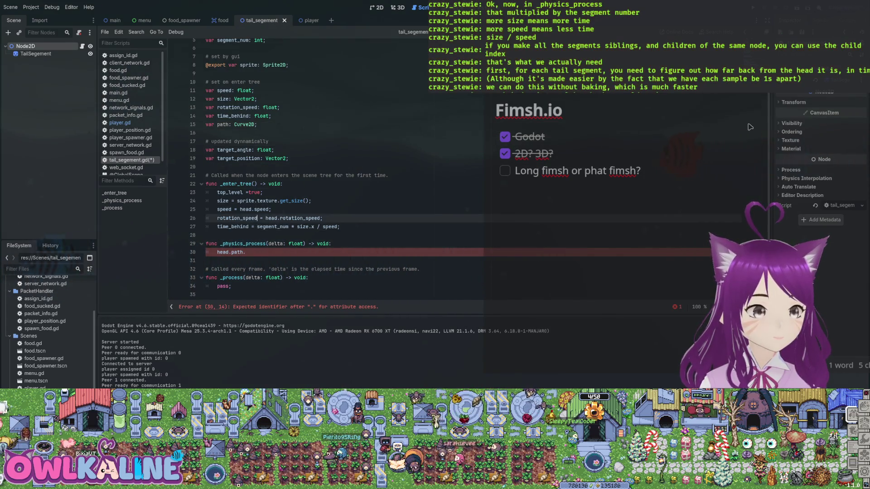
pyautogui.press('Down')
pyautogui.press('End')
pyautogui.press('Return')
pyautogui.write('path = h')
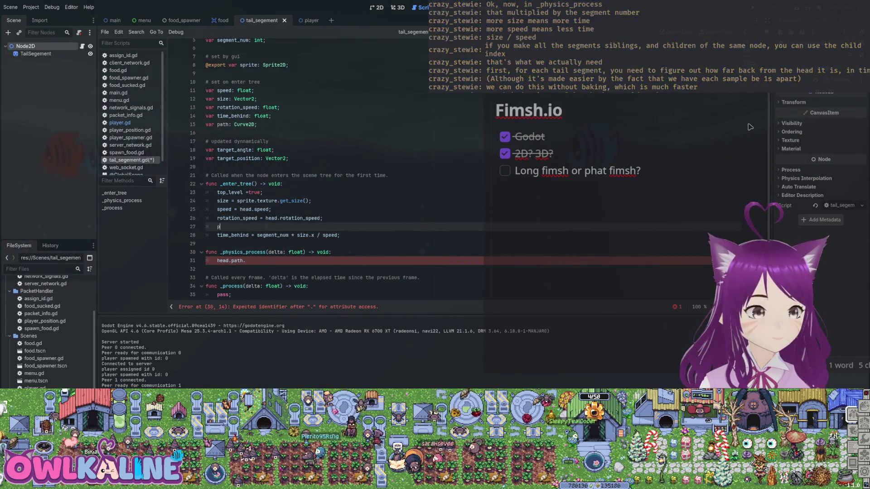
pyautogui.write('path;')
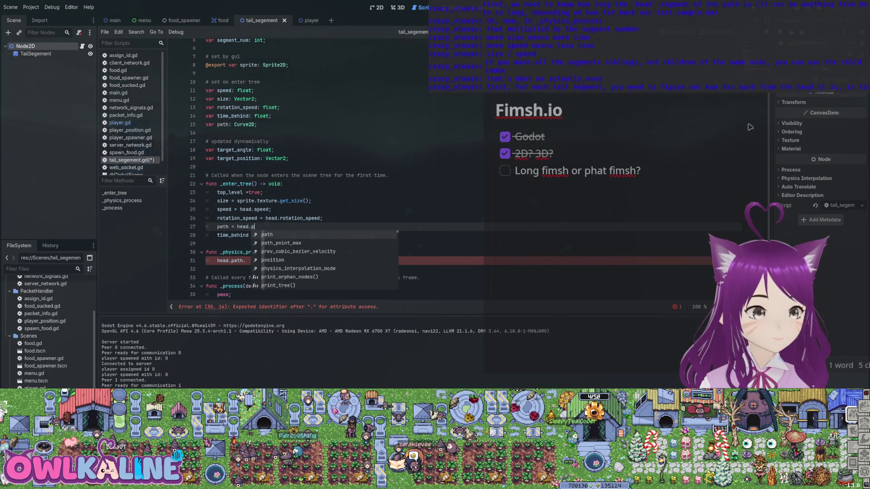
pyautogui.hotkey('ctrl', 's')
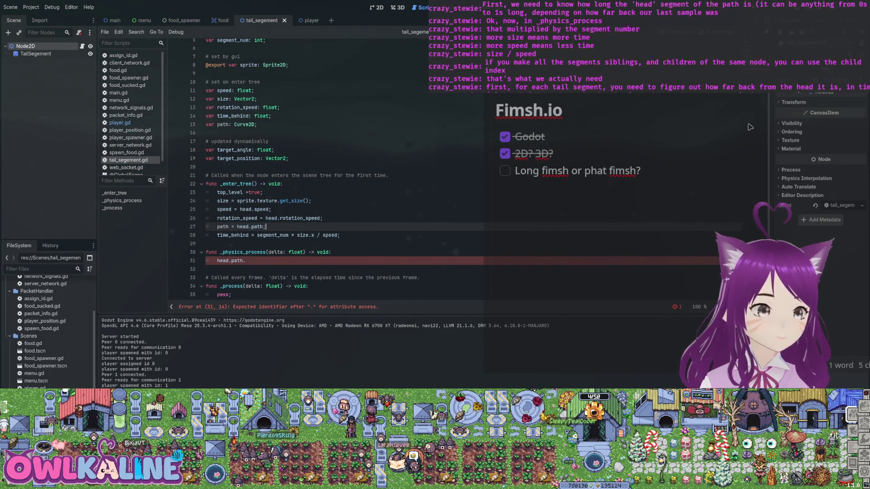
# - Delete the path declaration and the path = head.path assignment again, then save
pyautogui.click(235, 124)
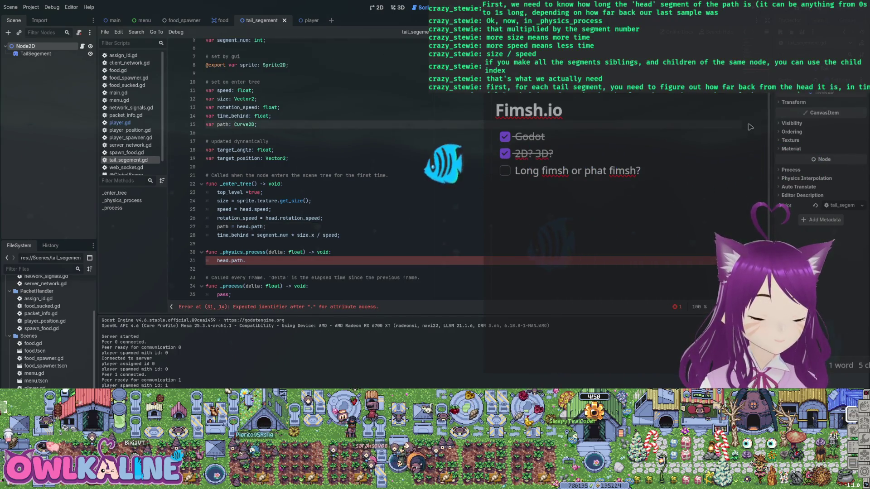
pyautogui.write('$')
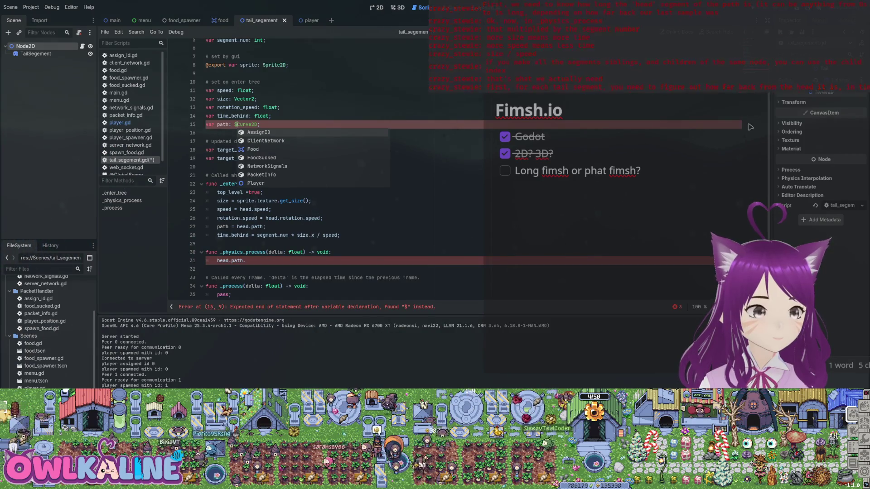
pyautogui.tripleClick(748, 124)
pyautogui.press('BackSpace')
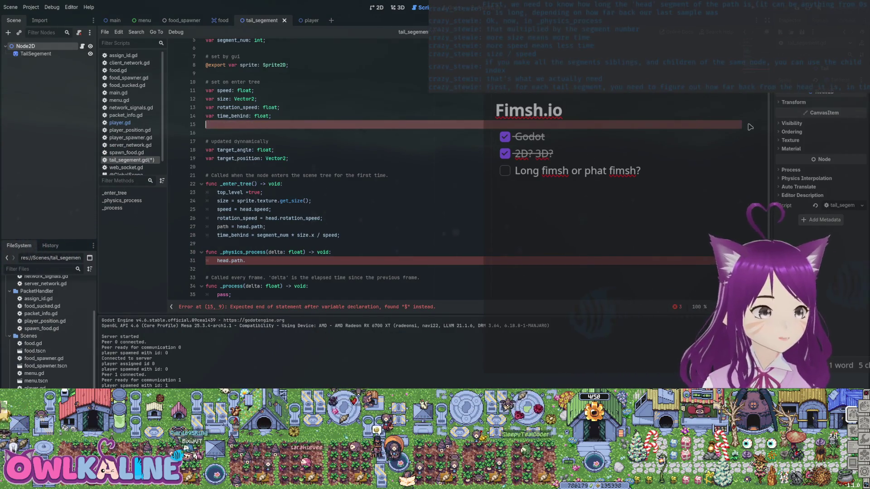
pyautogui.press('BackSpace')
pyautogui.press('Up')
pyautogui.press('Up')
pyautogui.press('Up')
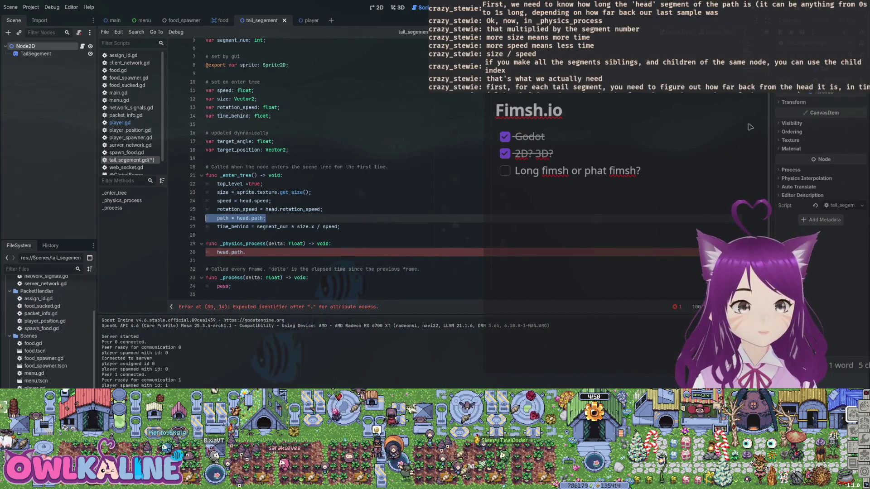
pyautogui.hotkey('ctrl', 'shift', 'k')
pyautogui.press('Down')
pyautogui.press('Down')
pyautogui.press('Down')
pyautogui.hotkey('ctrl', 's')
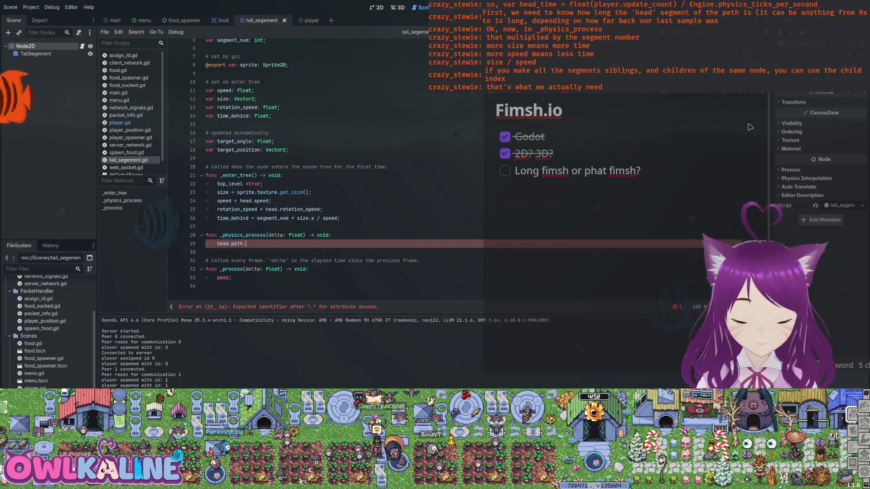
# - Above head.path., declare head_time as float(player.update_count) / Engine.physics_ticks_per_second and save
pyautogui.press('Up')
pyautogui.press('Return')
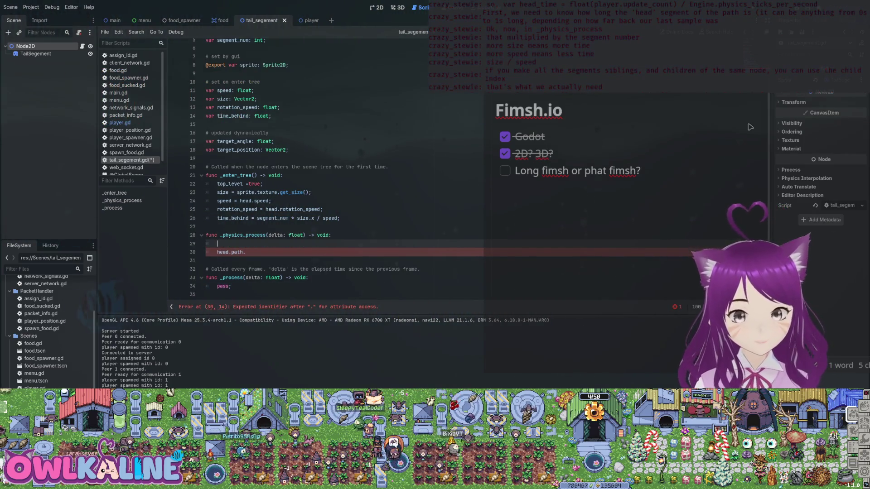
pyautogui.write('d_time: fl')
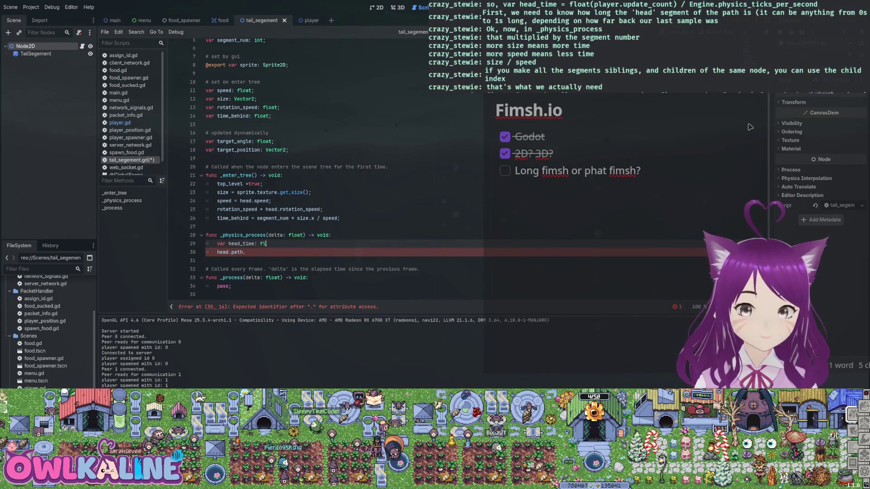
pyautogui.write('oat = foat(player.upd')
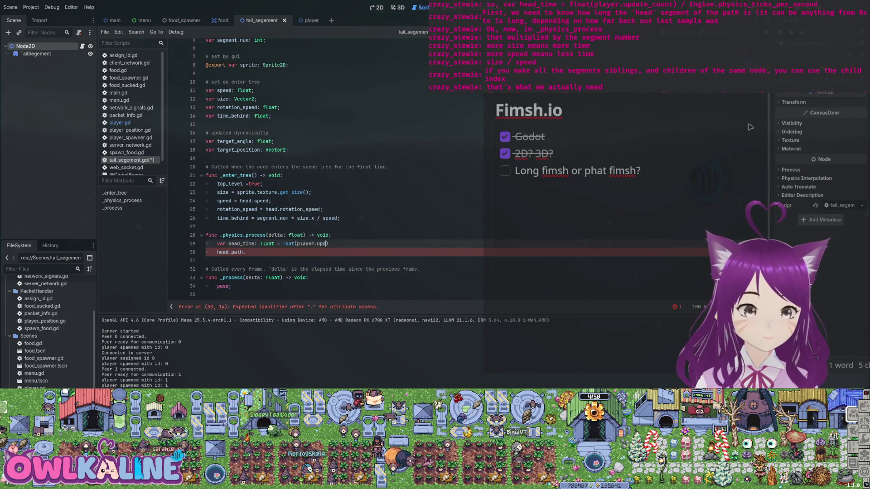
pyautogui.write('t) / ')
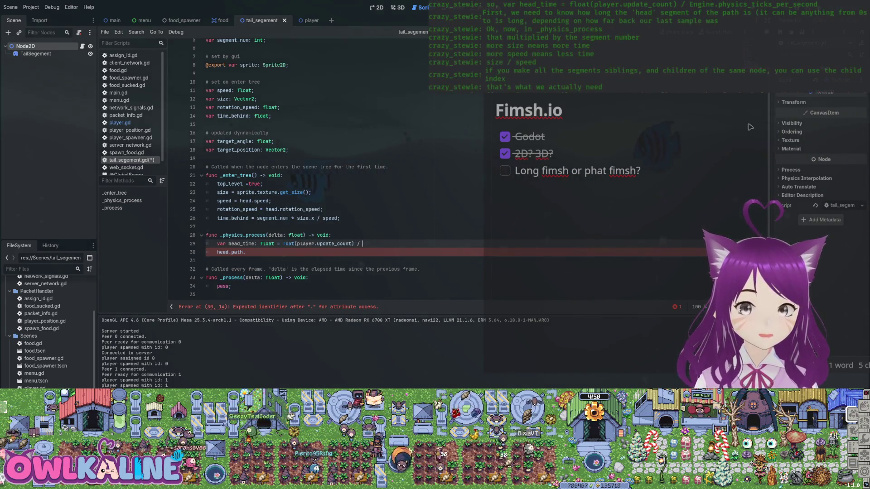
pyautogui.write('Engine.physics')
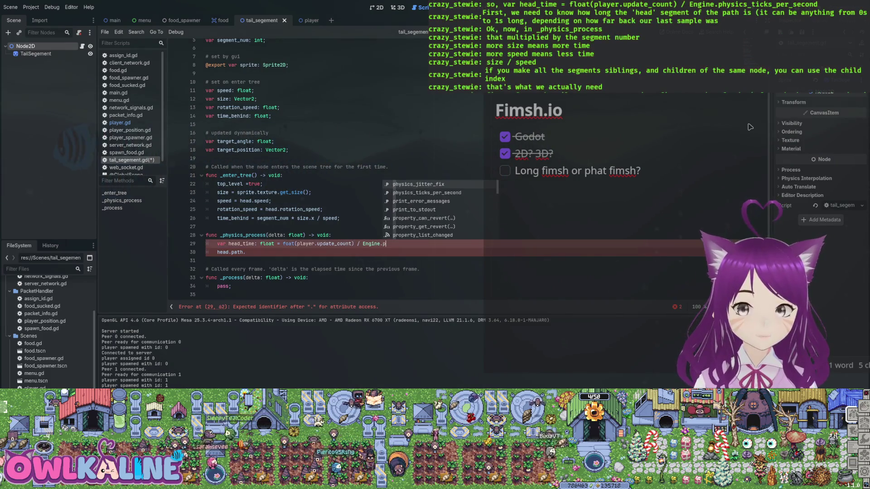
pyautogui.press('Return')
pyautogui.press('BackSpace')
pyautogui.press('BackSpace')
pyautogui.press('BackSpace')
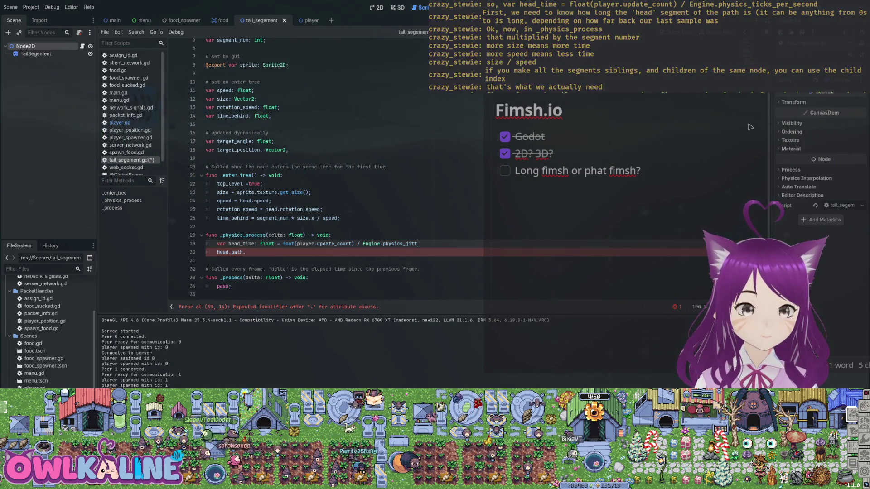
pyautogui.write('ti')
pyautogui.press('Return')
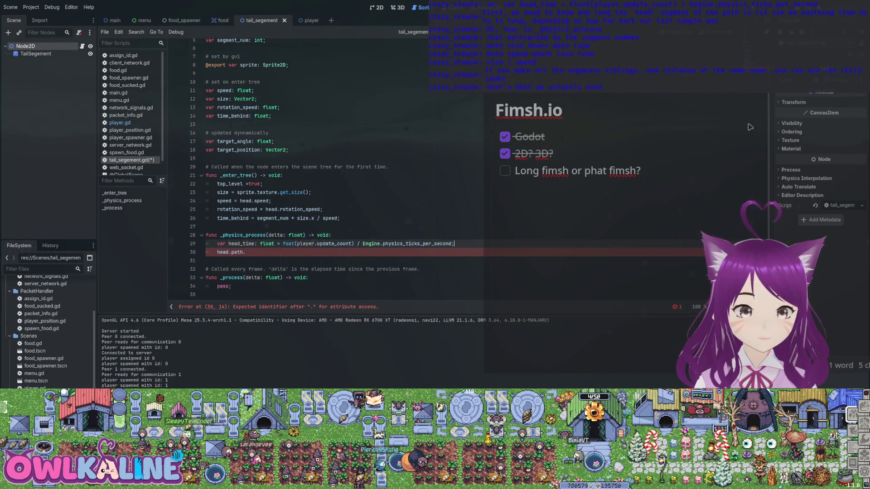
pyautogui.hotkey('ctrl', 's')
pyautogui.press('Down')
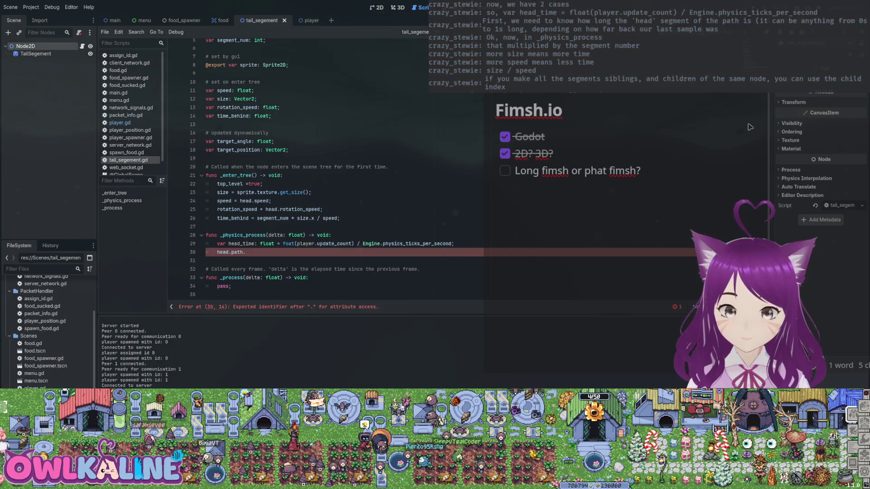
pyautogui.hotkey('ctrl', 'space')
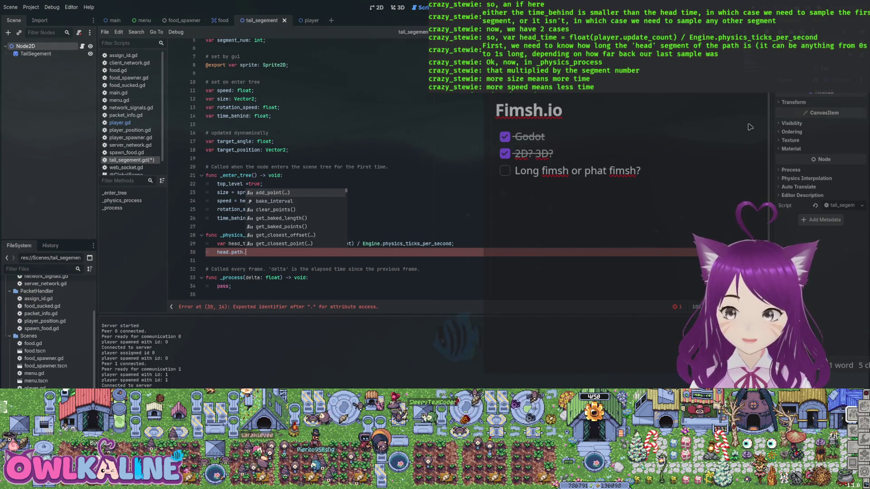
# - Replace head.path. with if time_behind < head_time and an else, each with a sample comment
pyautogui.press('BackSpace')
pyautogui.press('BackSpace')
pyautogui.press('BackSpace')
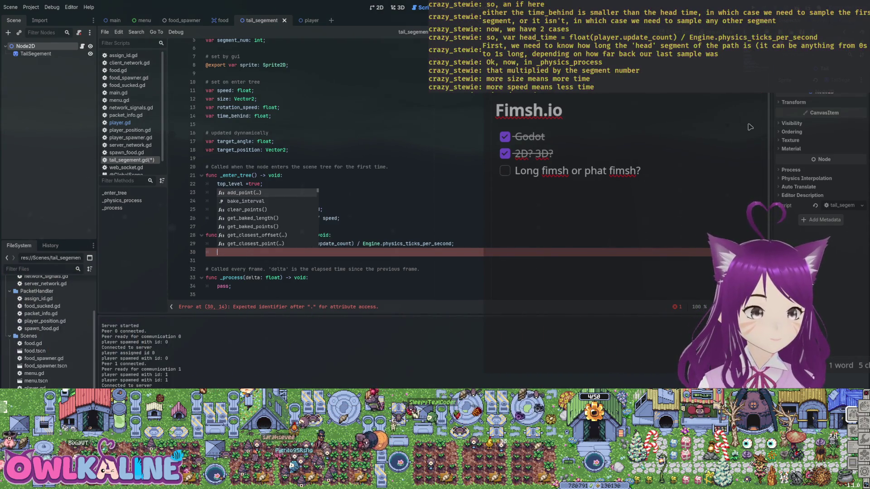
pyautogui.write('if time_behind < ')
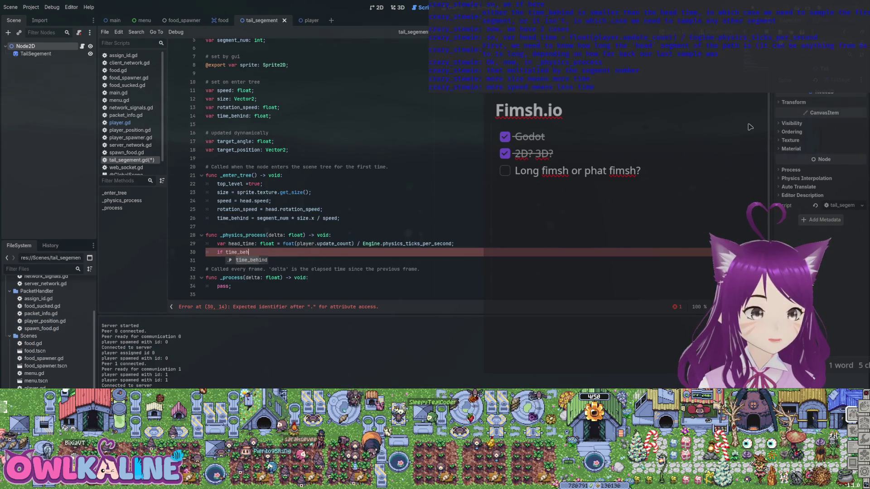
pyautogui.write('head')
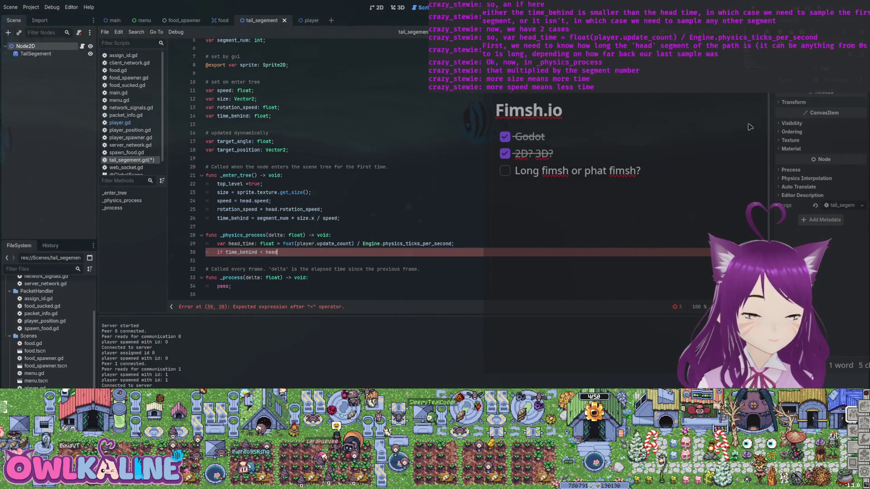
pyautogui.write('_time:')
pyautogui.press('Return')
pyautogui.write('$ sa')
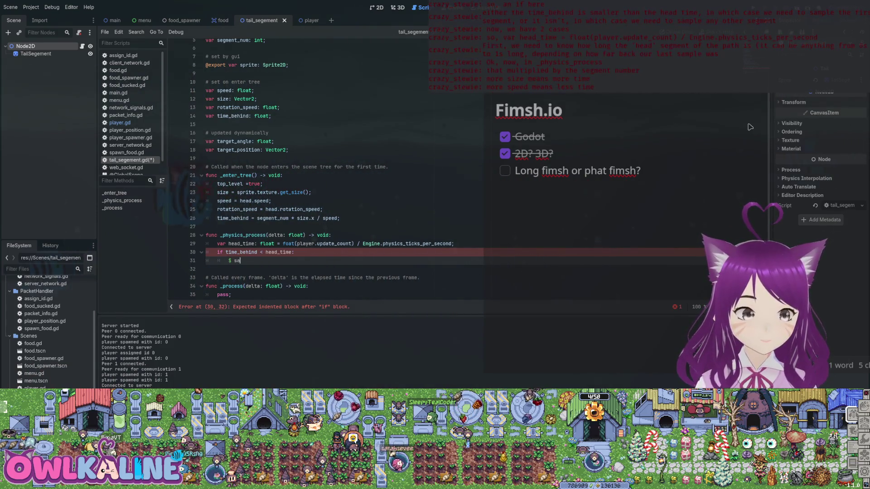
pyautogui.press('BackSpace')
pyautogui.press('BackSpace')
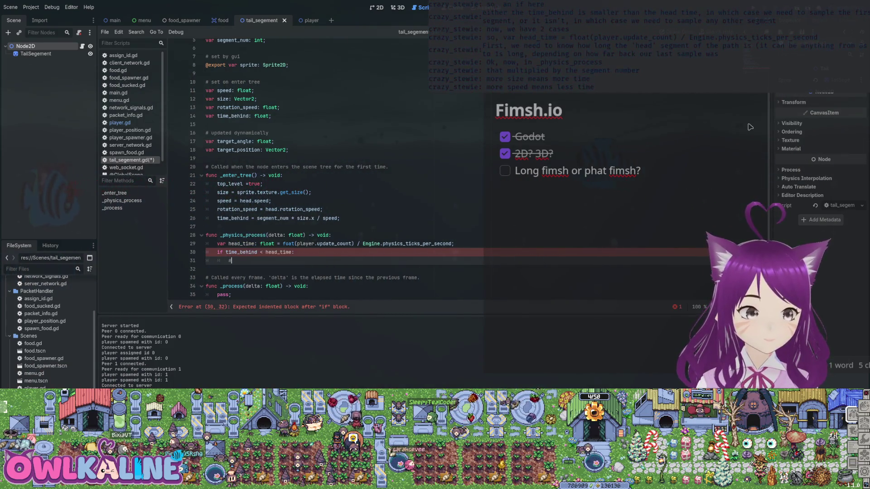
pyautogui.write('sample first')
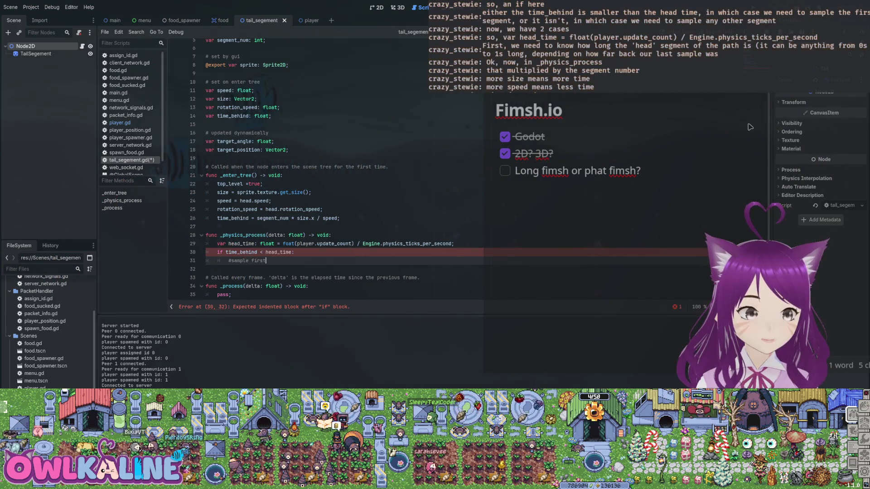
pyautogui.write(' eegemnet')
pyautogui.press('Return')
pyautogui.press('BackSpace')
pyautogui.write('else:')
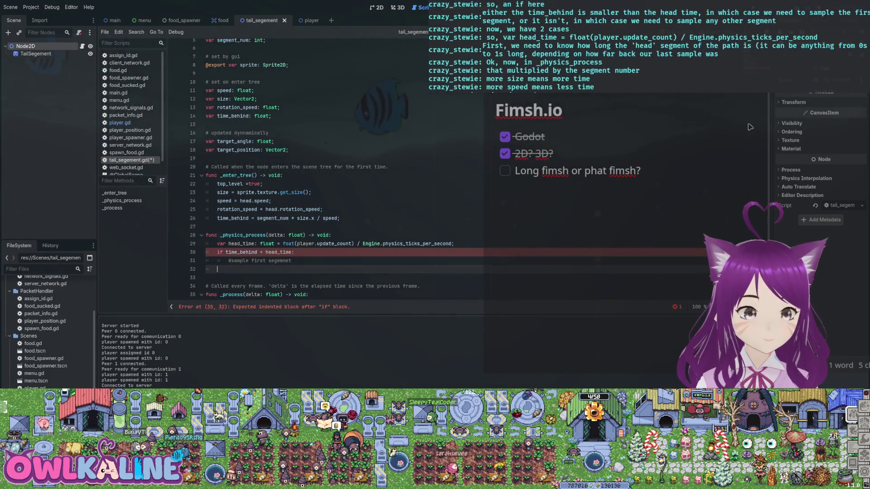
pyautogui.press('Return')
pyautogui.write('# ')
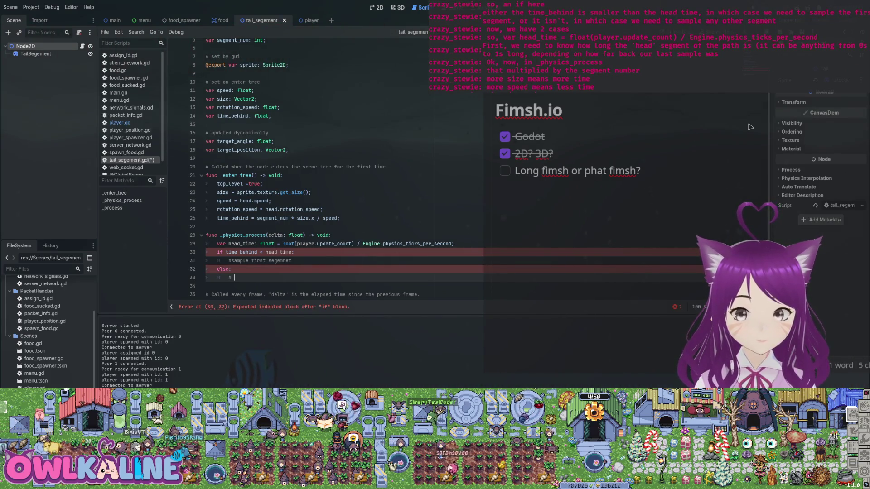
pyautogui.write('sam')
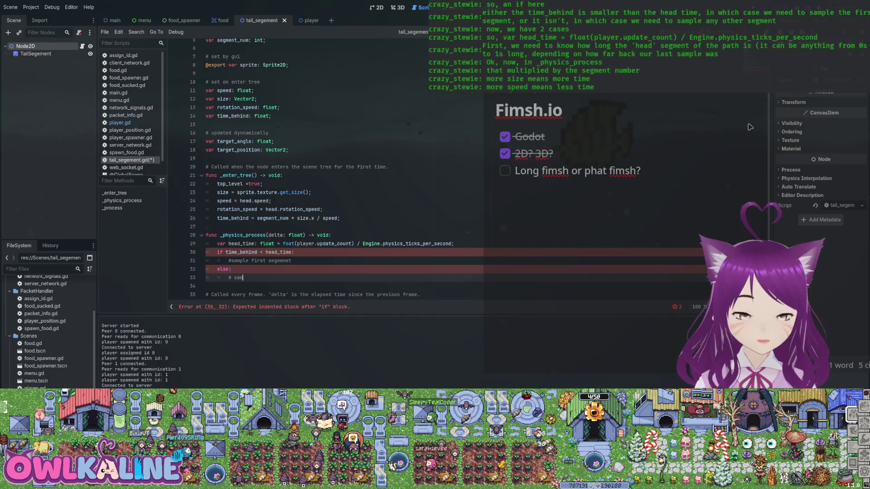
pyautogui.write('ple other segment')
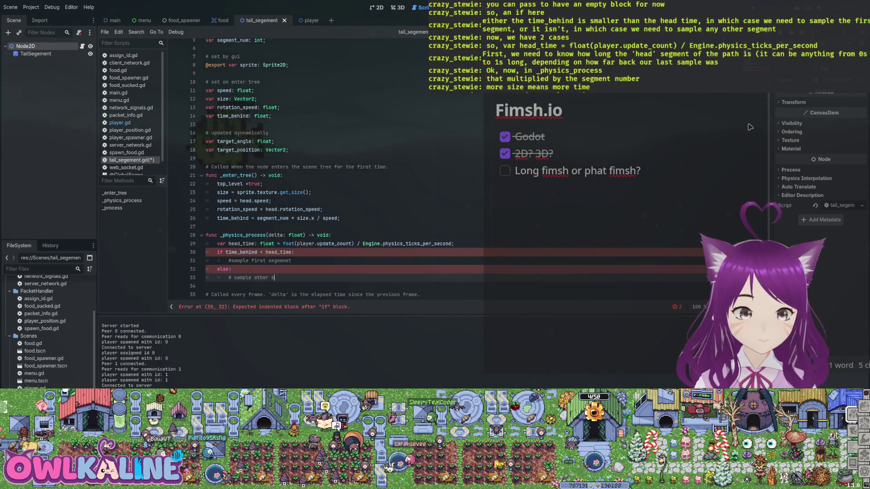
pyautogui.hotkey('ctrl', 's')
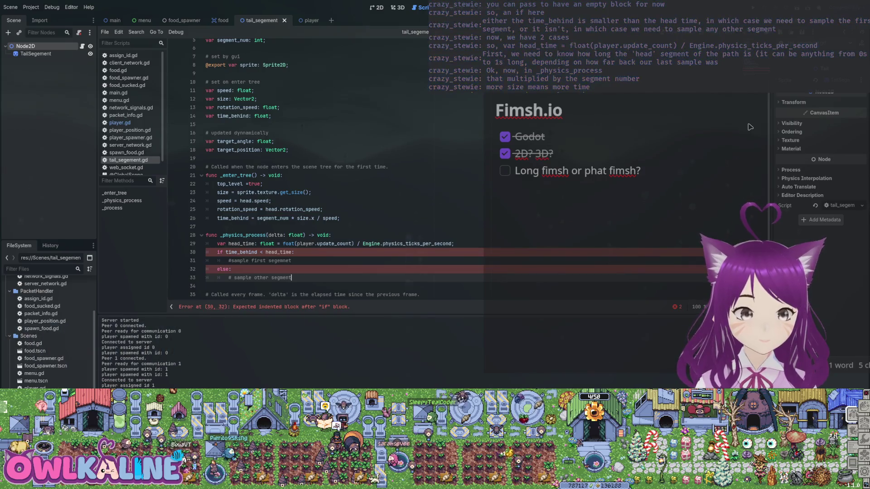
# - Add pass under both the if and else branch comments and save
pyautogui.press('Return')
pyautogui.write('p')
pyautogui.press('Up')
pyautogui.press('Up')
pyautogui.press('Up')
pyautogui.press('End')
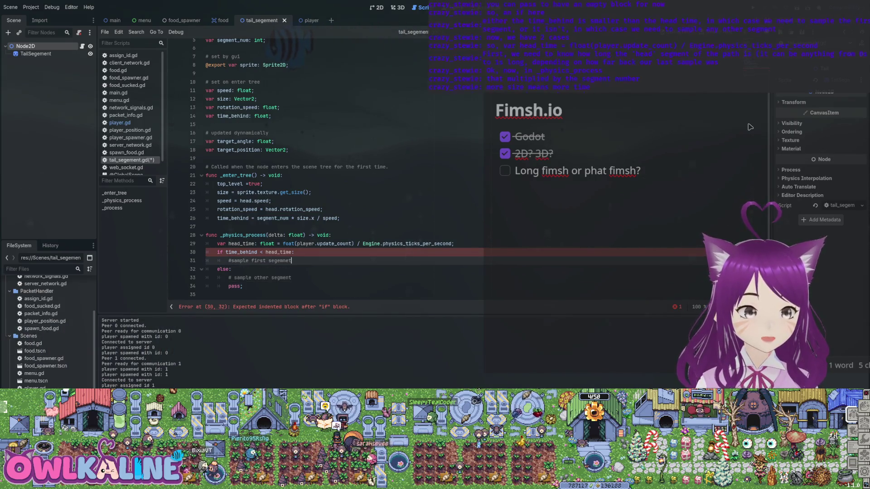
pyautogui.press('Return')
pyautogui.write('pass;')
pyautogui.hotkey('ctrl', 's')
pyautogui.scroll(-2, 750, 127)
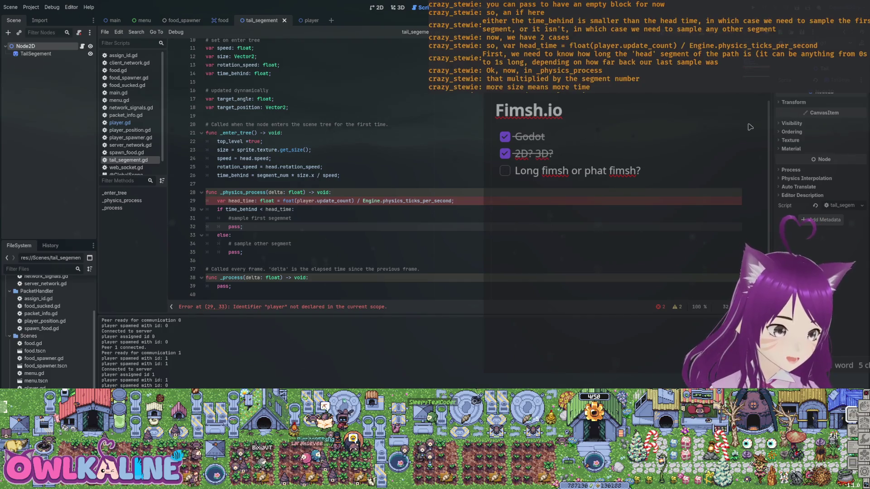
# - Change player to head so head_time uses head.update_count
pyautogui.click(280, 306)
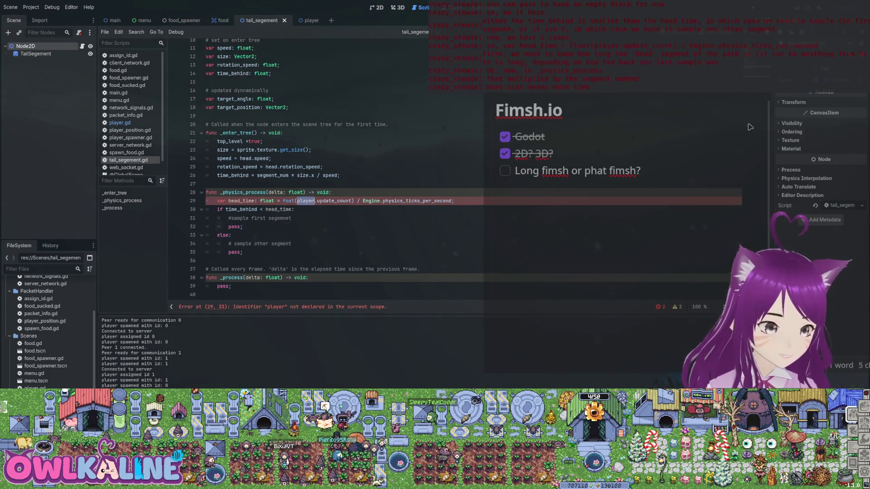
pyautogui.write('head')
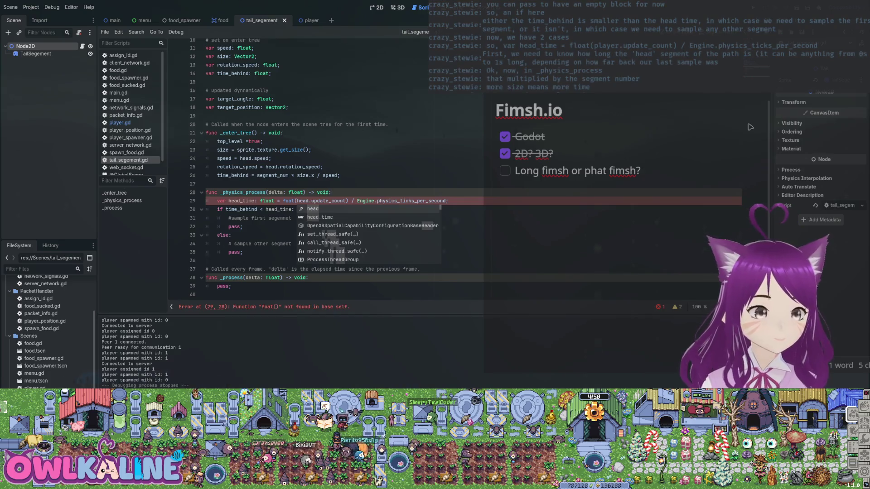
pyautogui.press('Escape')
pyautogui.press('Up')
pyautogui.press('End')
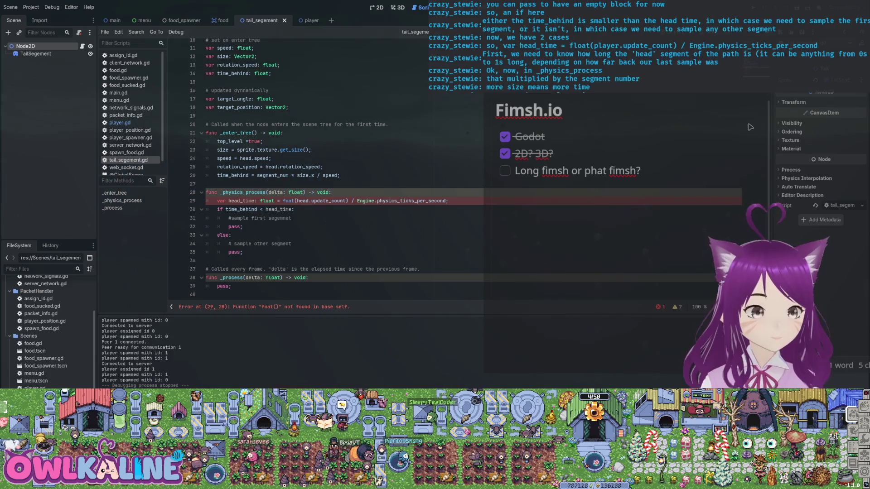
# - Correct the misspelled foat to float in the head_time line
pyautogui.click(286, 201)
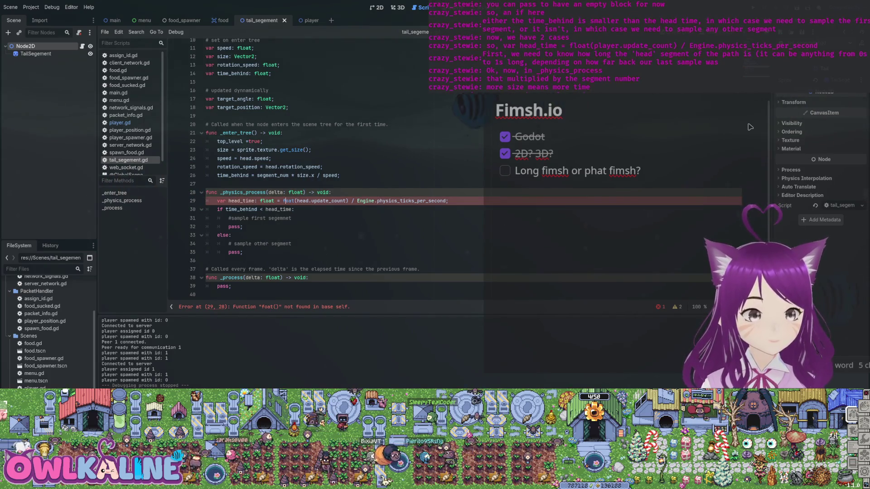
pyautogui.write('l')
pyautogui.press('Escape')
pyautogui.press('Up')
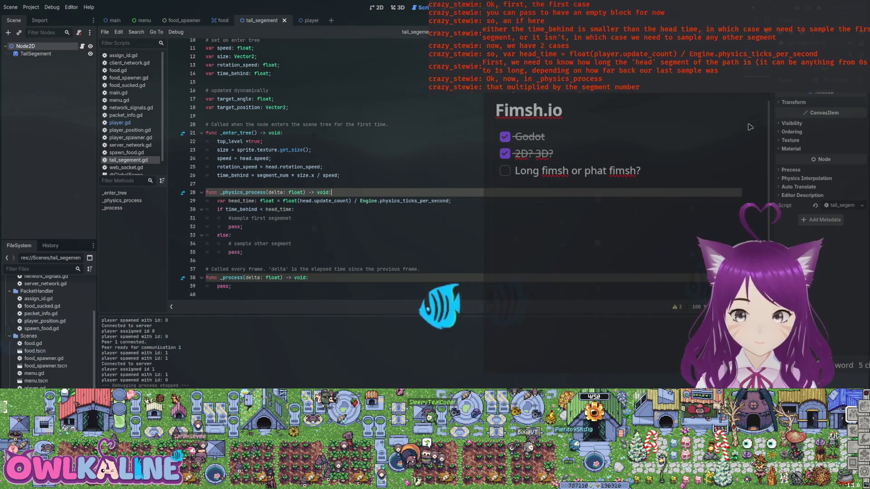
pyautogui.doubleClick(234, 226)
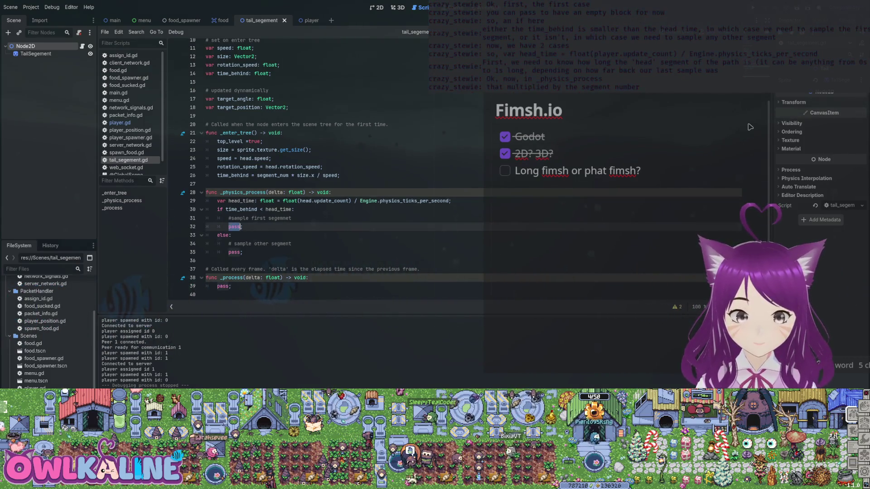
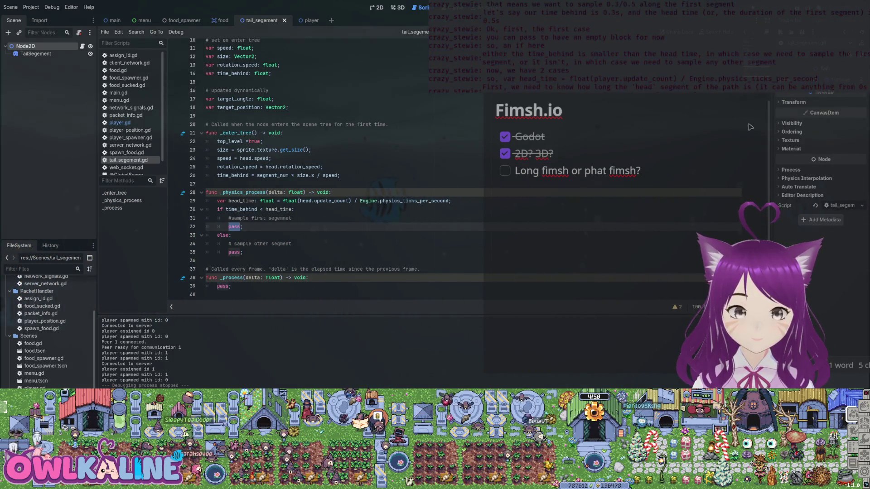
# - Add 'var segement_percentage = time_behind / head_time;' in the first-segment branch of tail_segement.gd
pyautogui.press('Return')
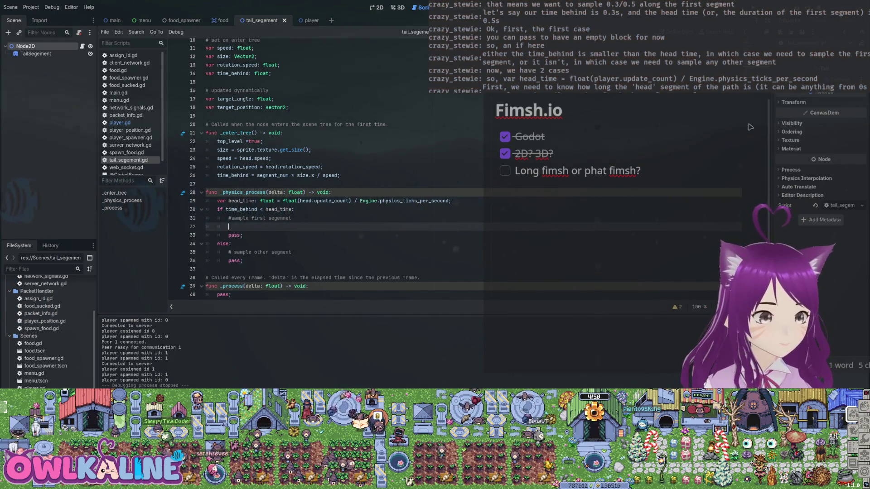
pyautogui.write('varsegement_p')
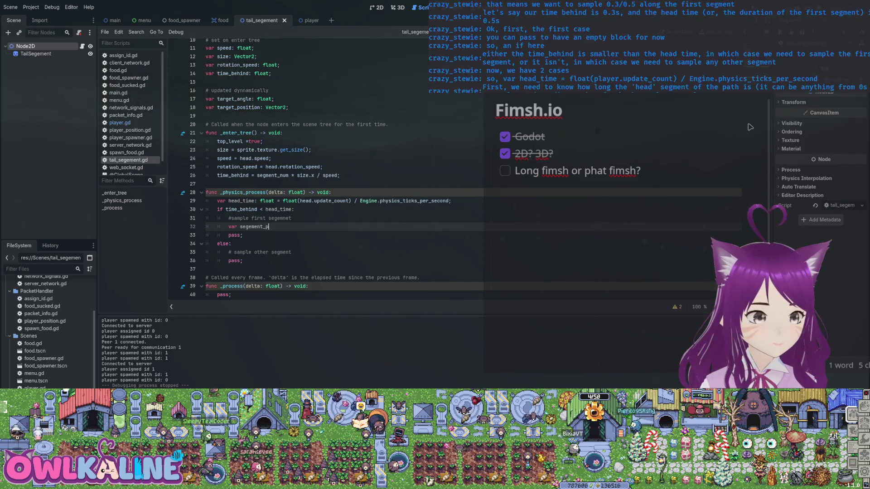
pyautogui.write('ercentage')
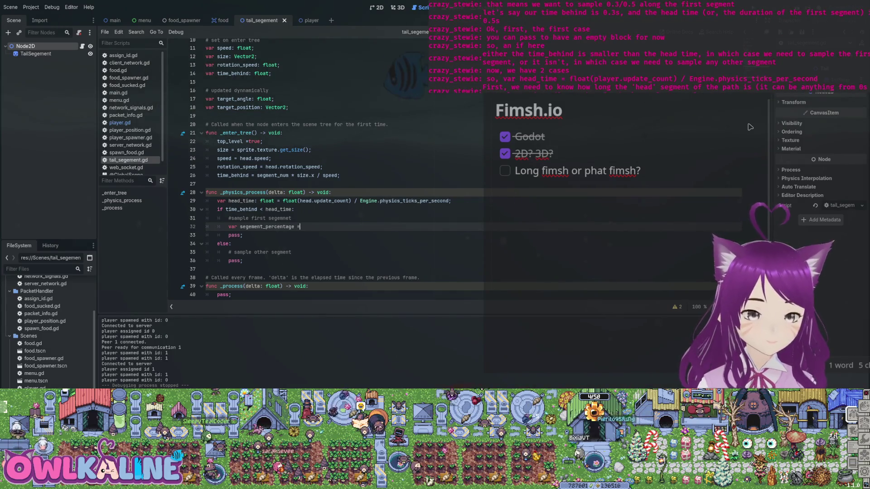
pyautogui.write(' = ')
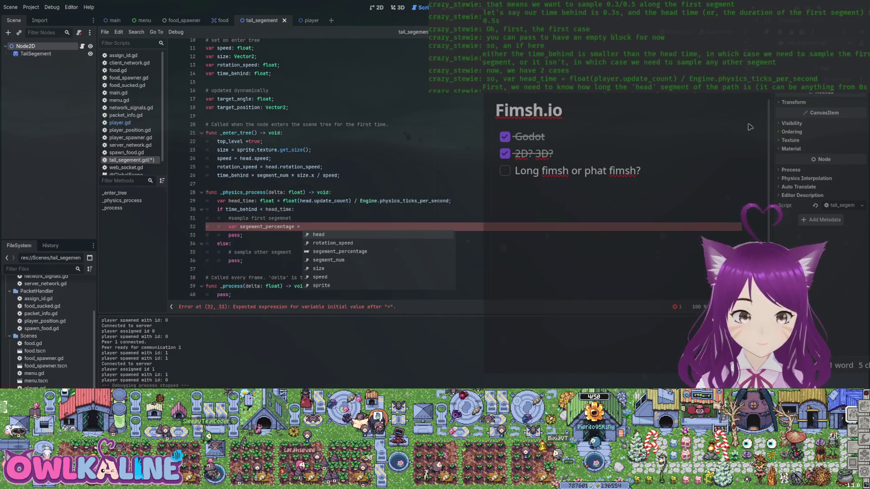
pyautogui.write('time')
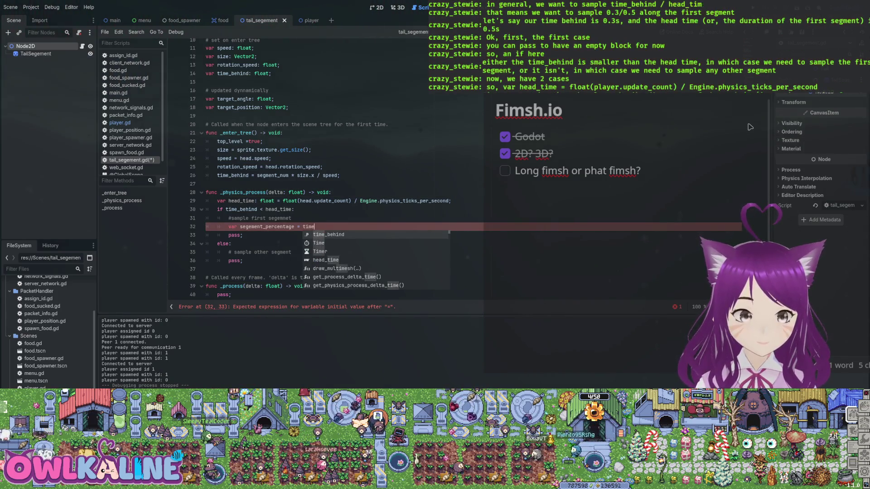
pyautogui.press('Return')
pyautogui.write('/ head_')
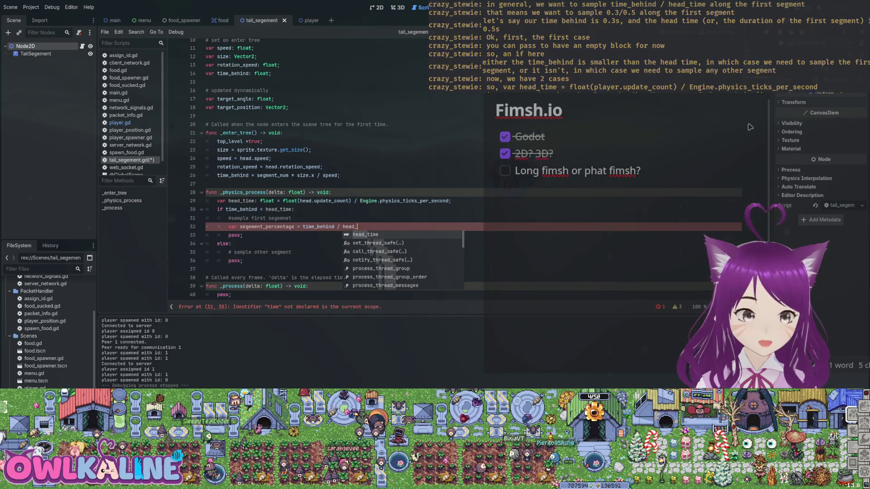
pyautogui.press('Return')
pyautogui.write(';')
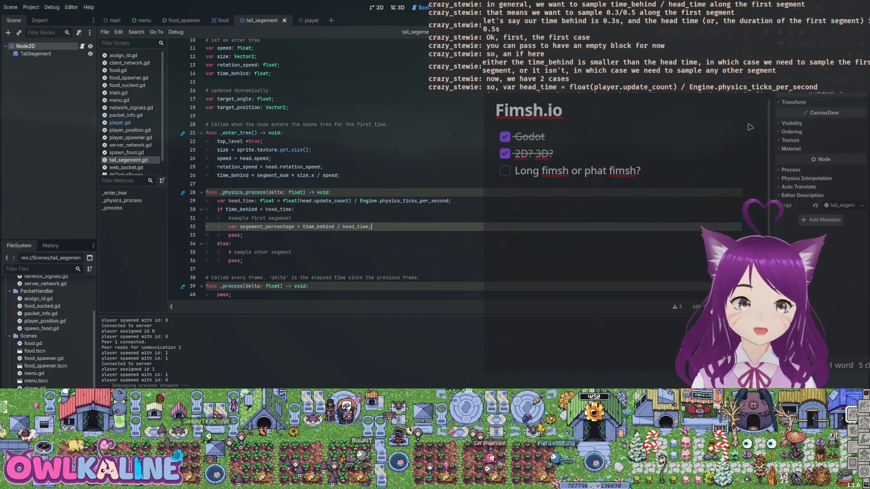
pyautogui.press('Return')
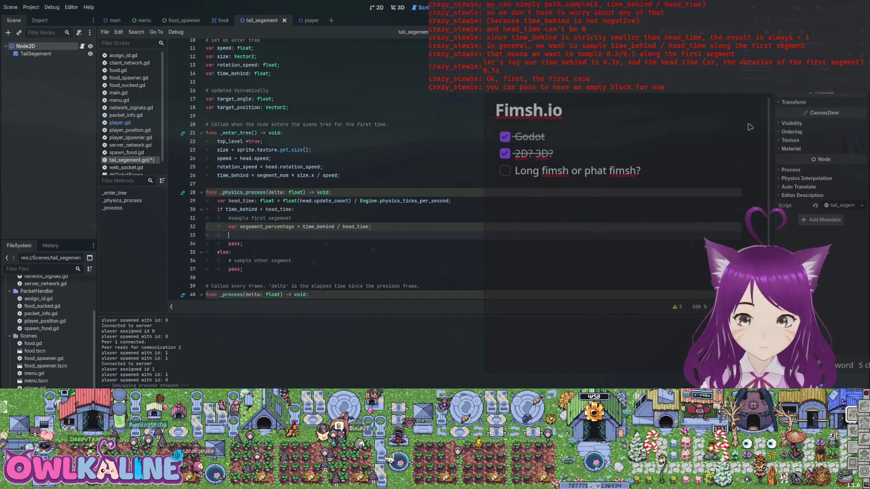
# - Write path.sample(0, segment_percentage), correct the variable's spelling to segment_percentage, and save
pyautogui.write('p')
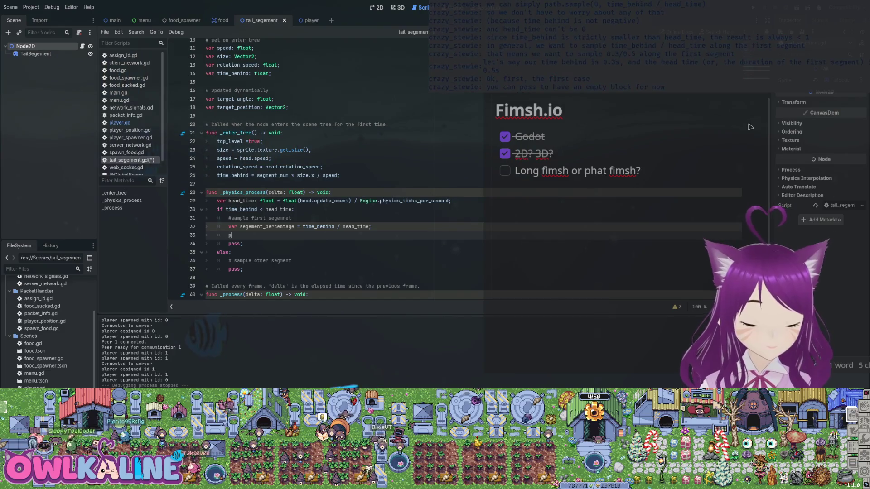
pyautogui.write('ath.sample(0')
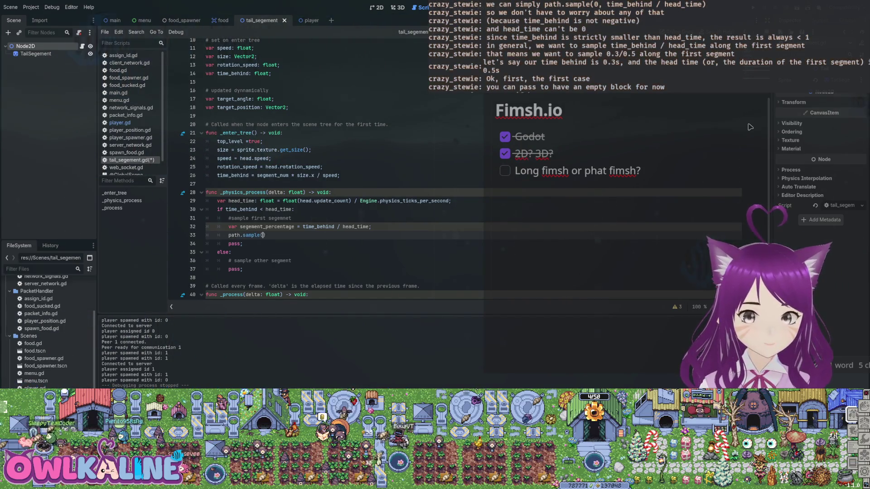
pyautogui.write(', time_behin')
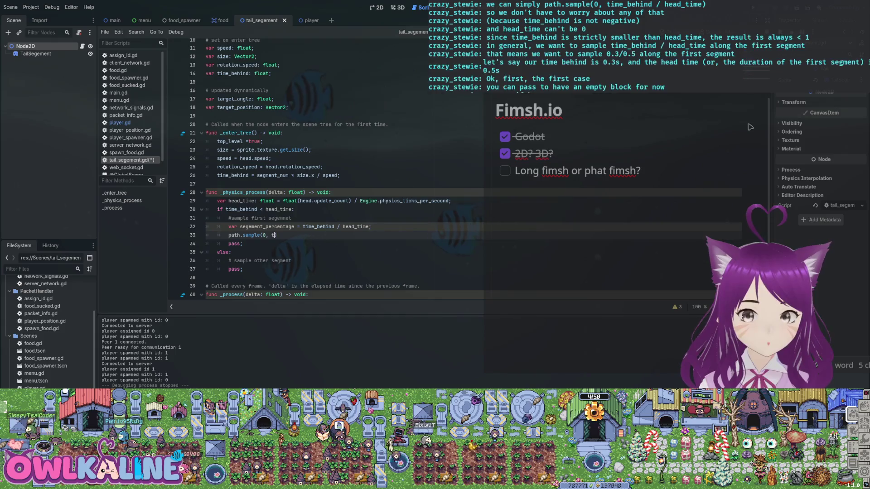
pyautogui.write('d')
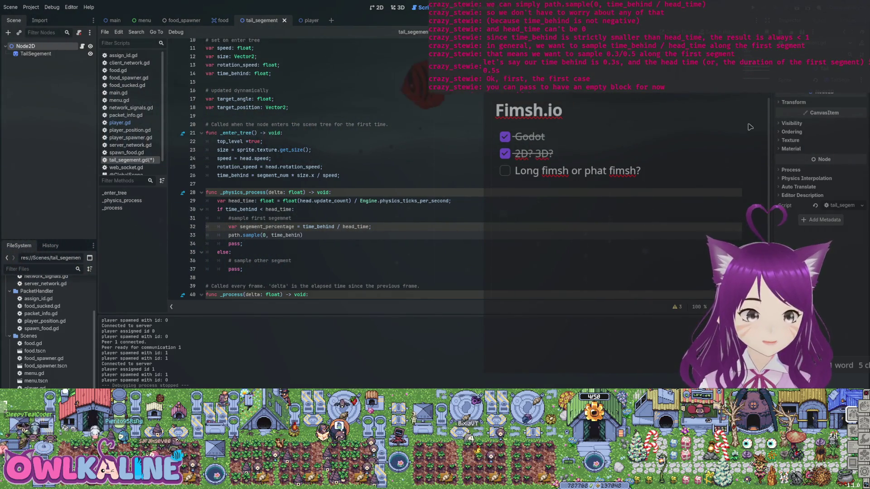
pyautogui.hotkey('ctrl', 'BackSpace')
pyautogui.write('sege')
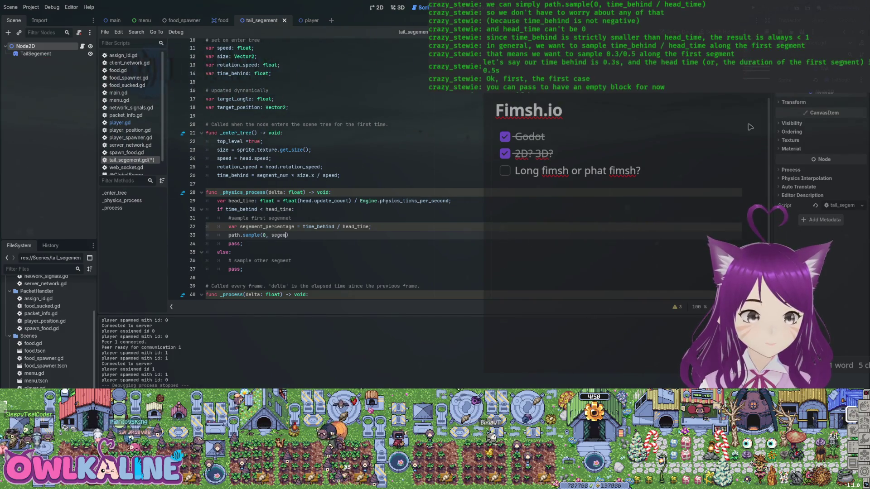
pyautogui.press('BackSpace')
pyautogui.press('BackSpace')
pyautogui.write('ment')
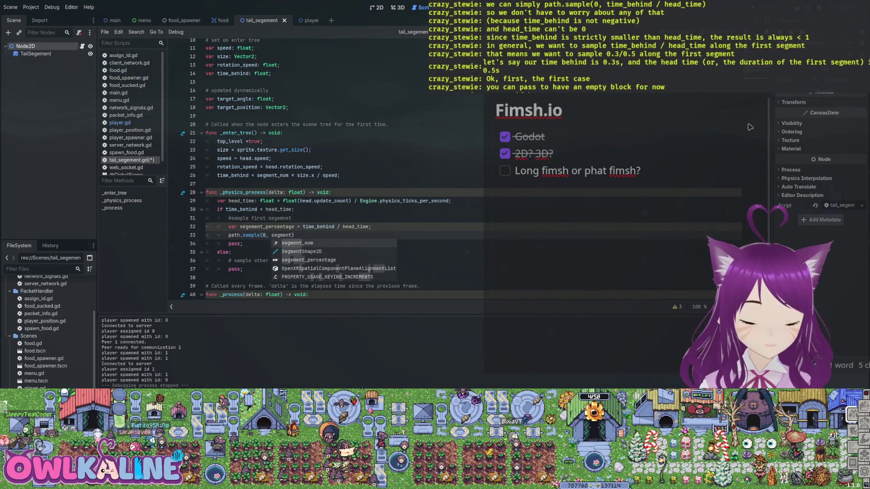
pyautogui.write('_p')
pyautogui.press('Return')
pyautogui.hotkey('ctrl', 's')
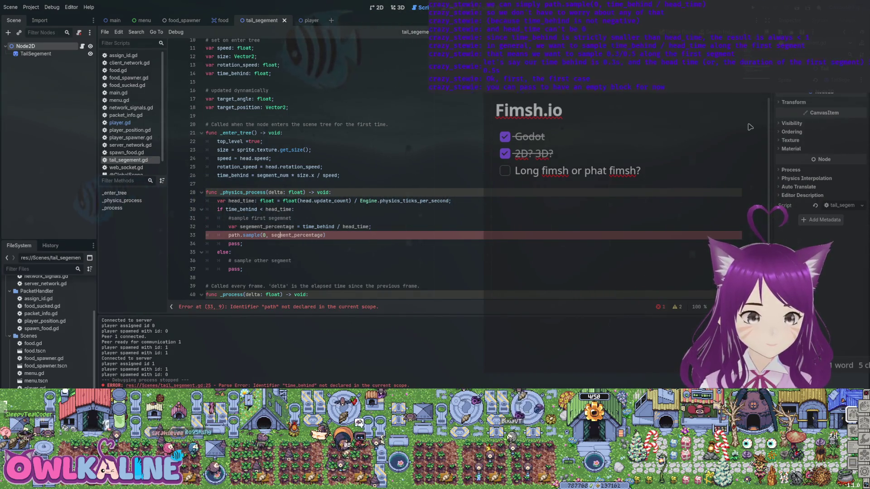
pyautogui.press('BackSpace')
pyautogui.press('Up')
pyautogui.press('Delete')
pyautogui.hotkey('ctrl', 's')
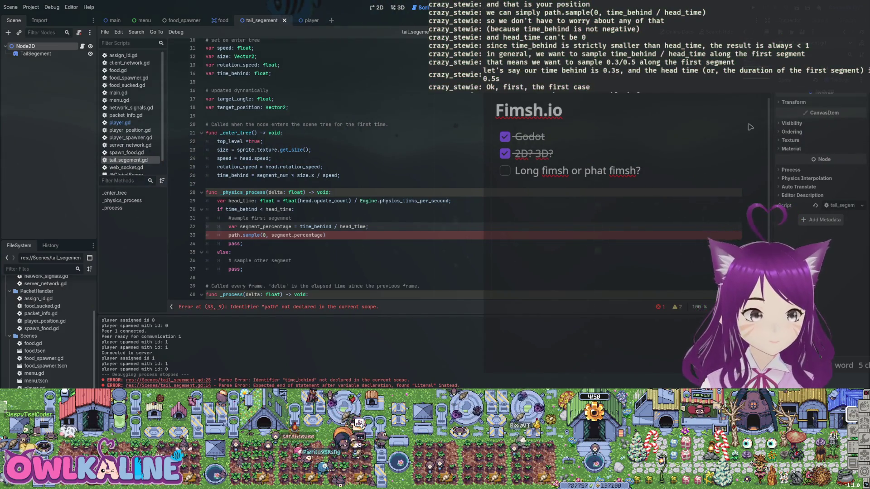
# - Complete the line as 'global_position = head.path.sample(0, segment_percentage);'
pyautogui.press('Down')
pyautogui.write(';')
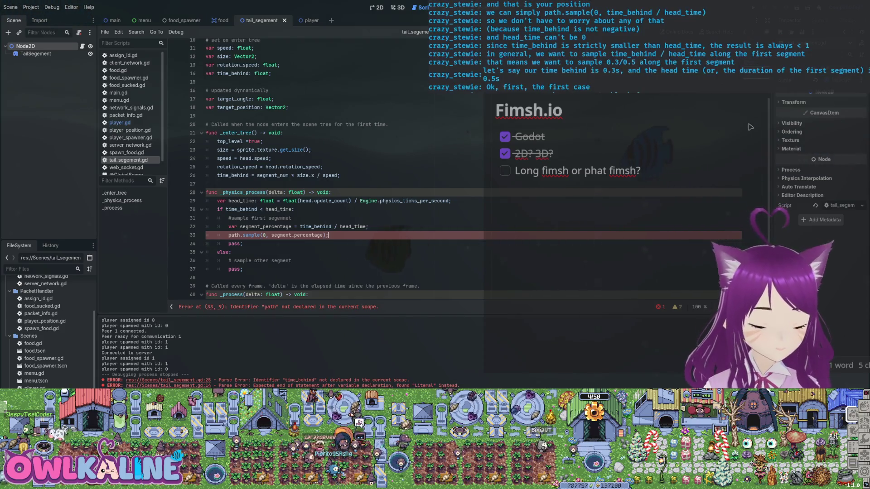
pyautogui.press('Home')
pyautogui.write('head.')
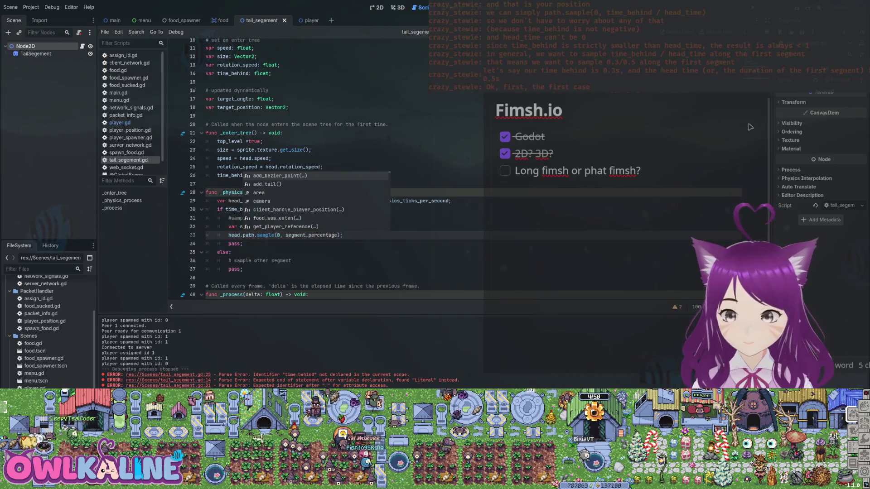
pyautogui.press('Escape')
pyautogui.press('Home')
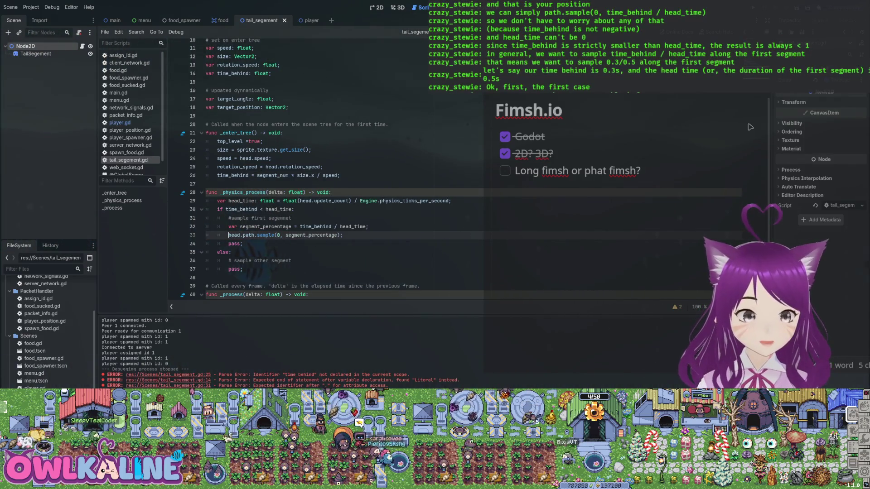
pyautogui.write('global_pos')
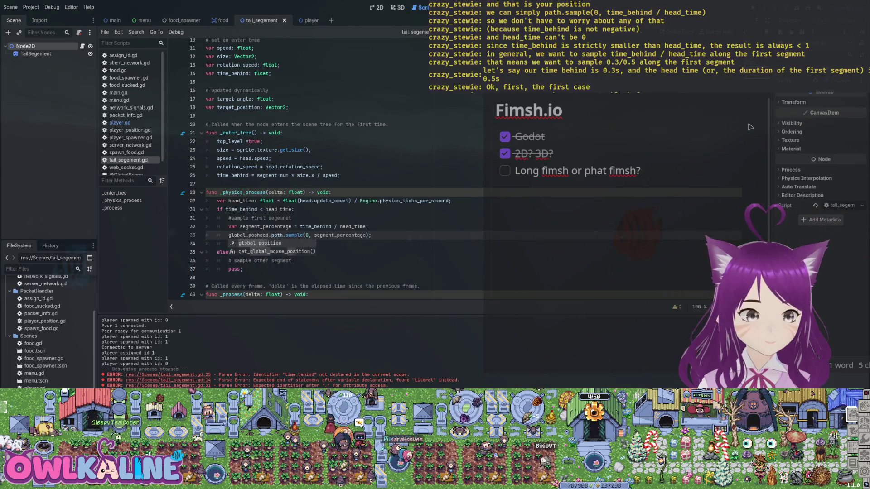
pyautogui.press('Return')
pyautogui.write('=')
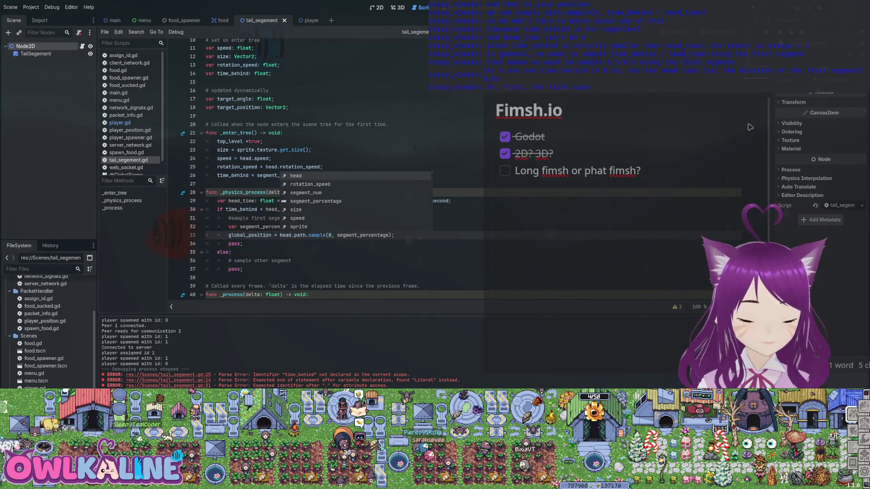
pyautogui.press('End')
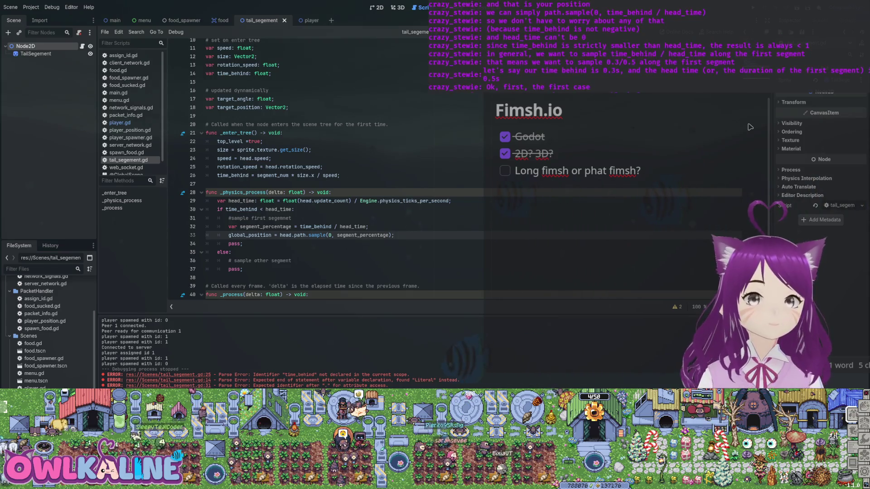
# - Delete the leftover pass line and start a new line under '# sample other segment'
pyautogui.scroll(-1, 750, 127)
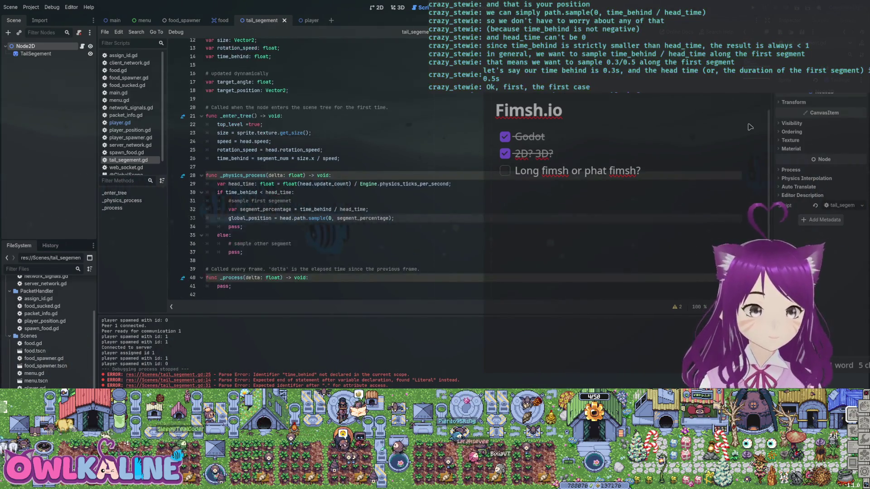
pyautogui.press('Down')
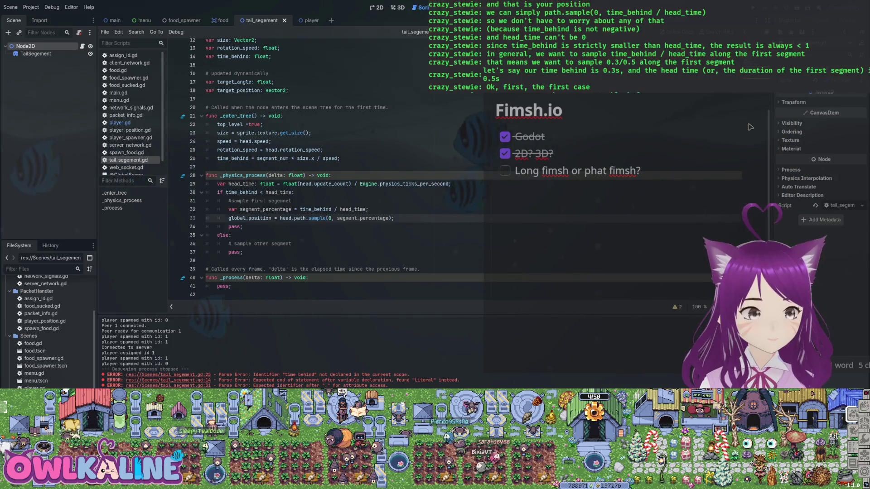
pyautogui.hotkey('shift', 'Home')
pyautogui.hotkey('shift', 'Home')
pyautogui.press('BackSpace')
pyautogui.press('BackSpace')
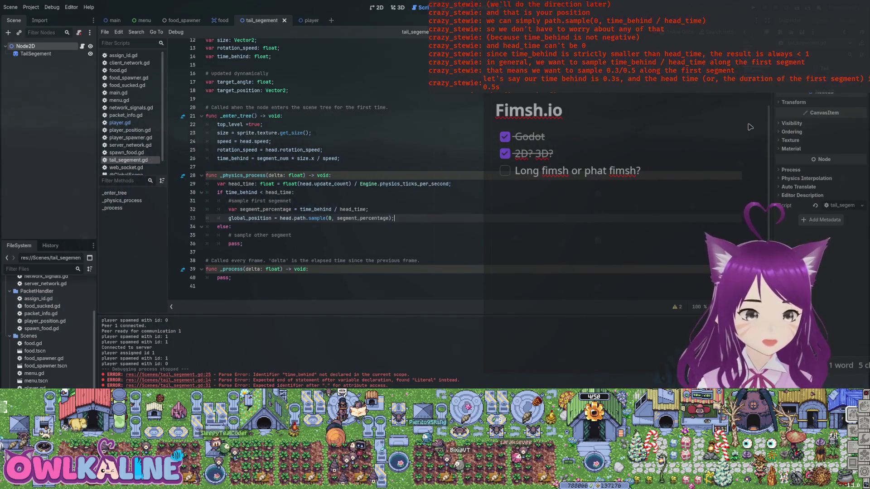
pyautogui.press('Down')
pyautogui.press('Down')
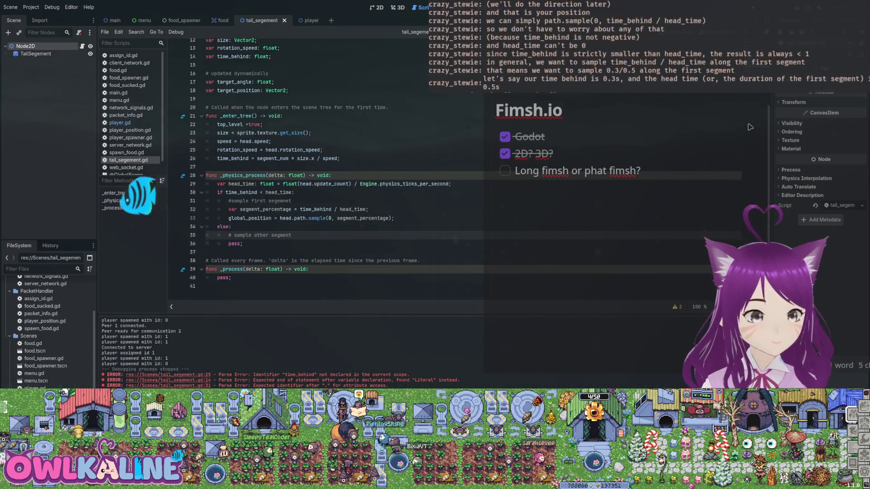
pyautogui.press('Return')
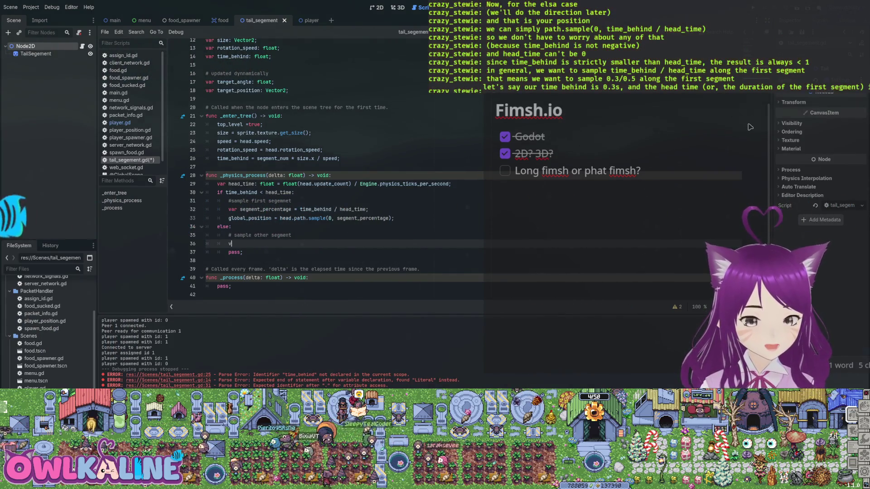
# - In the else branch, write segment_num = floor(time_behind / head_time) and save
pyautogui.write('var ')
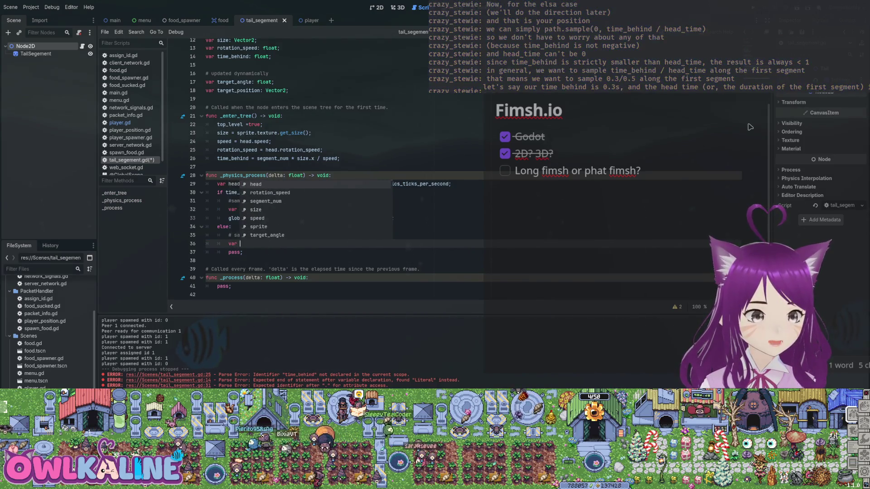
pyautogui.write('time_')
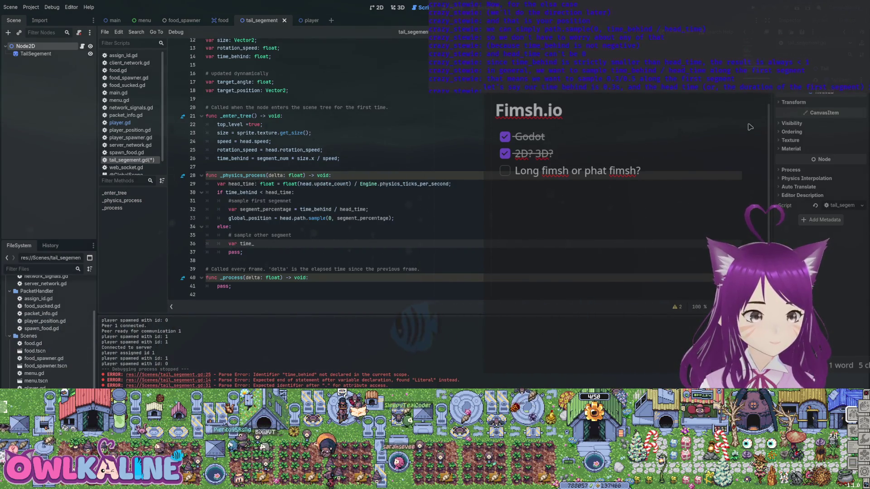
pyautogui.press('BackSpace')
pyautogui.press('BackSpace')
pyautogui.press('BackSpace')
pyautogui.press('BackSpace')
pyautogui.press('BackSpace')
pyautogui.write('seg')
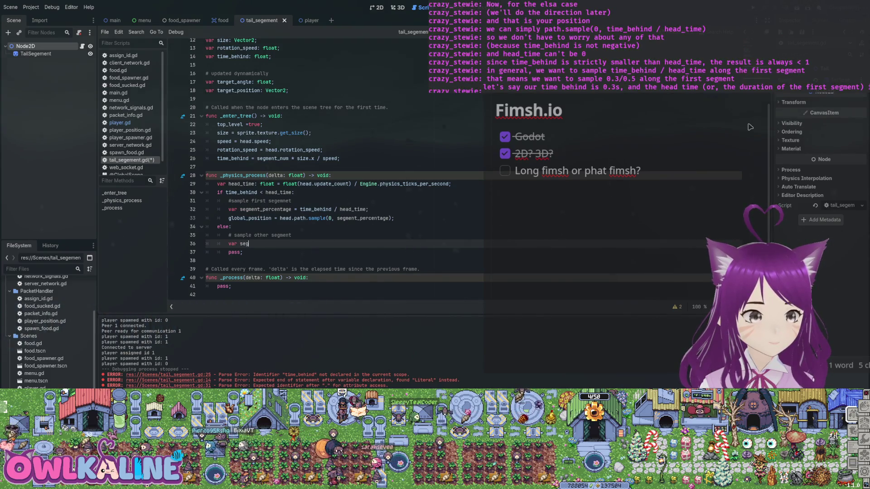
pyautogui.write('_um = time_bin')
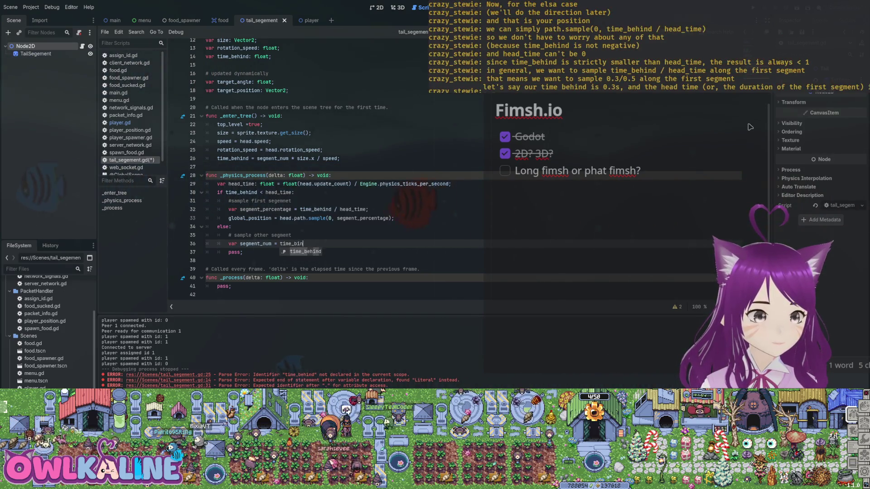
pyautogui.press('Return')
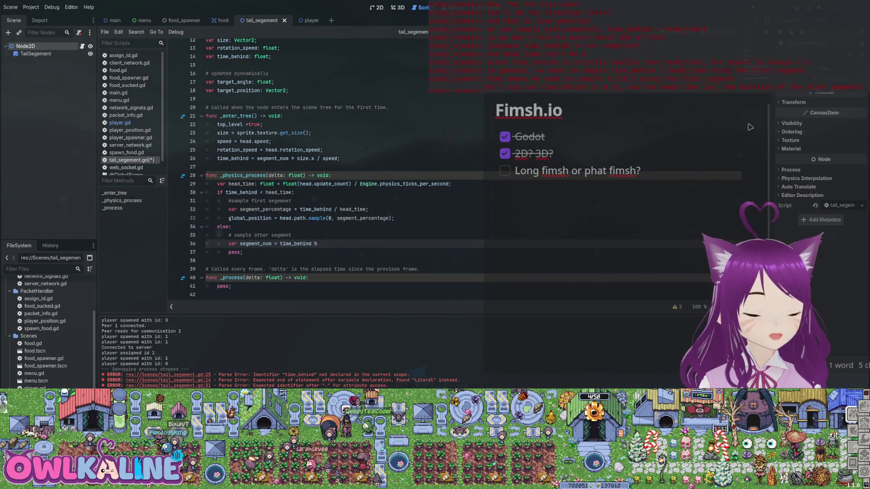
pyautogui.press('Return')
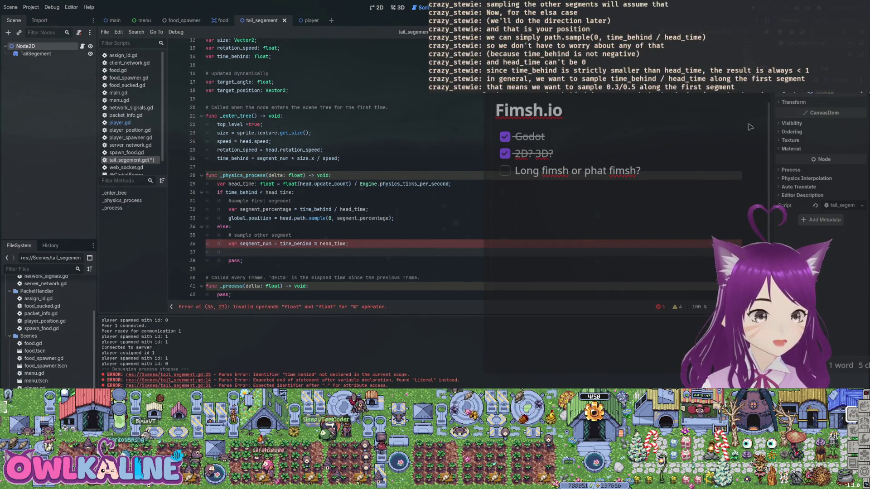
pyautogui.press('Up')
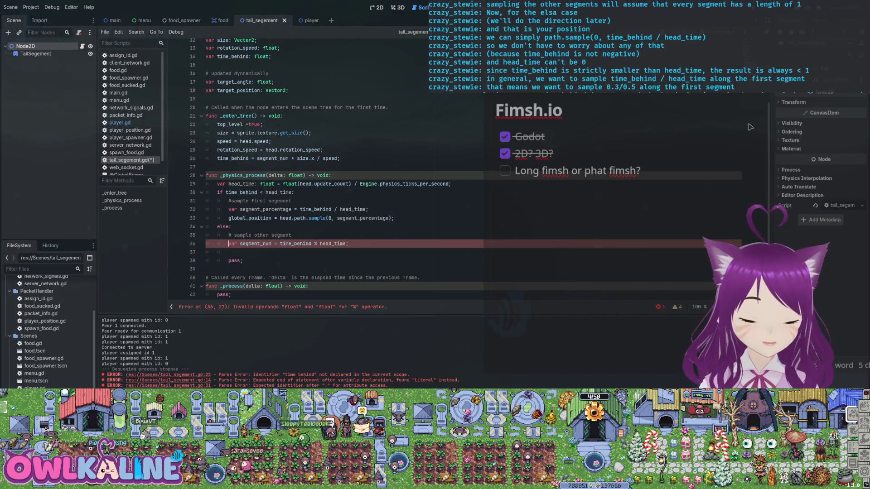
pyautogui.press('End')
pyautogui.hotkey('ctrl', 'Left')
pyautogui.hotkey('ctrl', 'Left')
pyautogui.press('BackSpace')
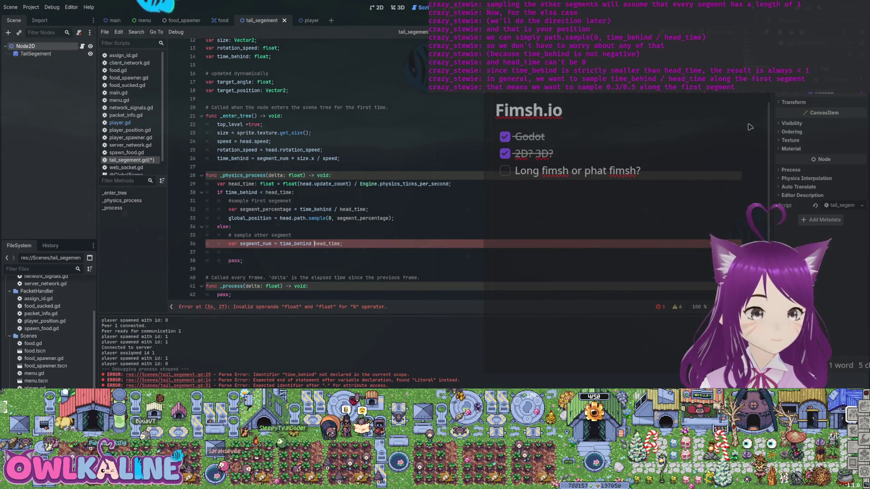
pyautogui.press('BackSpace')
pyautogui.write('/')
pyautogui.hotkey('ctrl', 'Left')
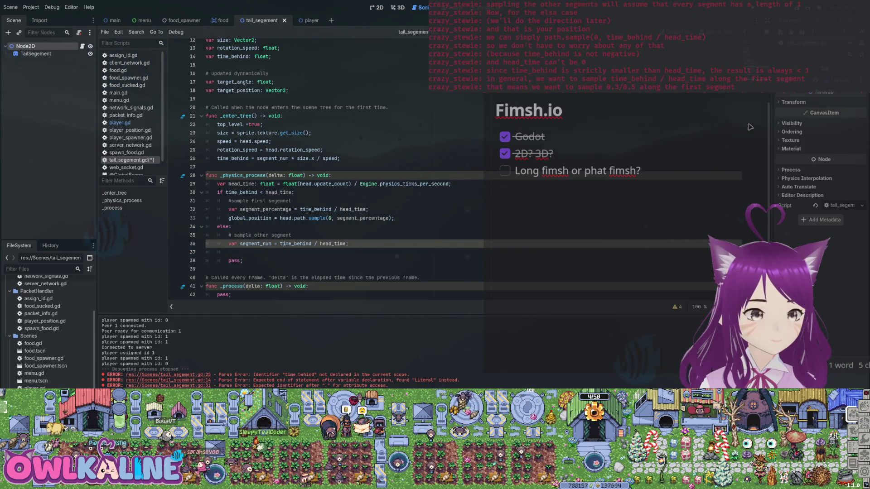
pyautogui.write('floor(')
pyautogui.press('End')
pyautogui.write(')')
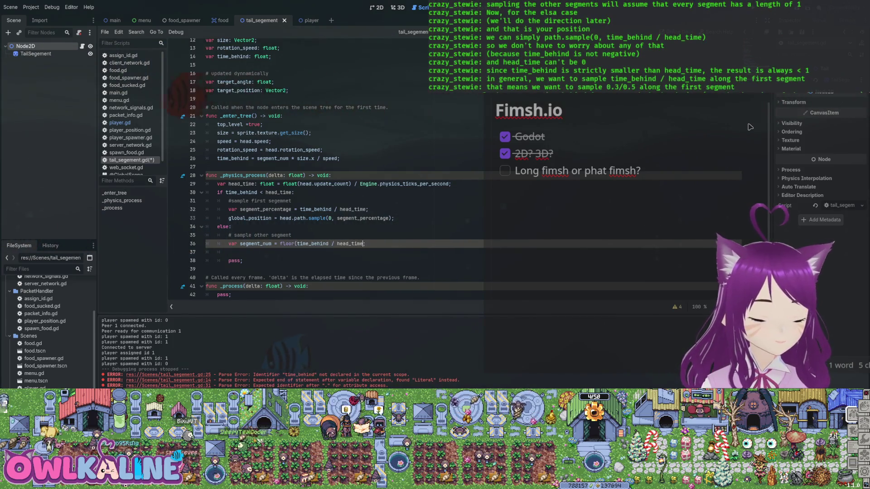
pyautogui.hotkey('ctrl', 's')
# - Copy the global_position sample line into the else branch
pyautogui.press('Down')
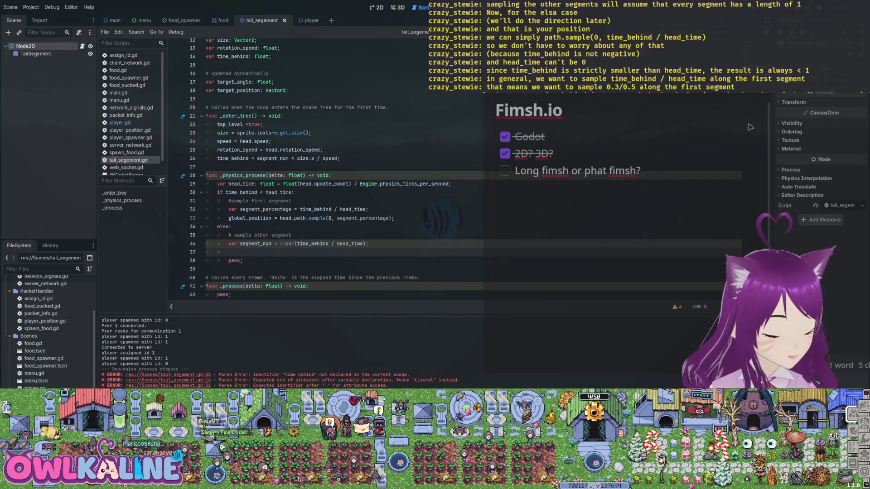
pyautogui.press('Up')
pyautogui.press('Up')
pyautogui.press('Up')
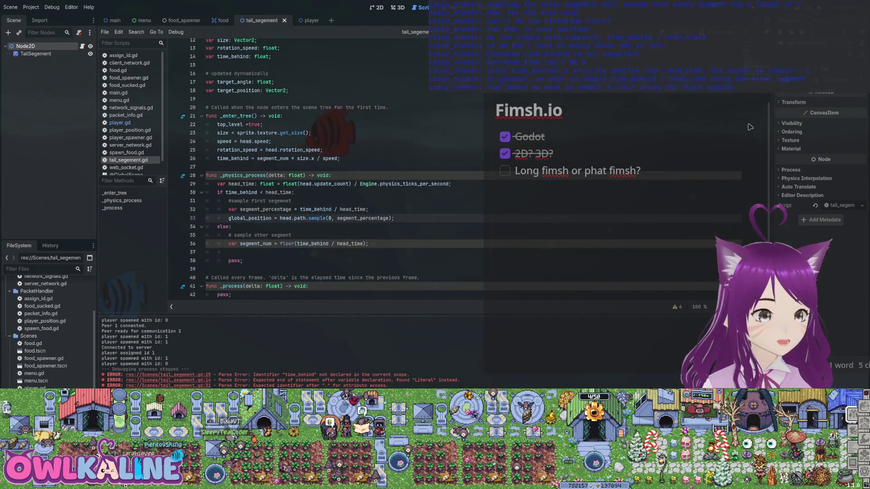
pyautogui.hotkey('shift', 'End')
pyautogui.hotkey('ctrl', 'c')
pyautogui.press('Down')
pyautogui.press('Down')
pyautogui.press('Down')
pyautogui.hotkey('ctrl', 'v')
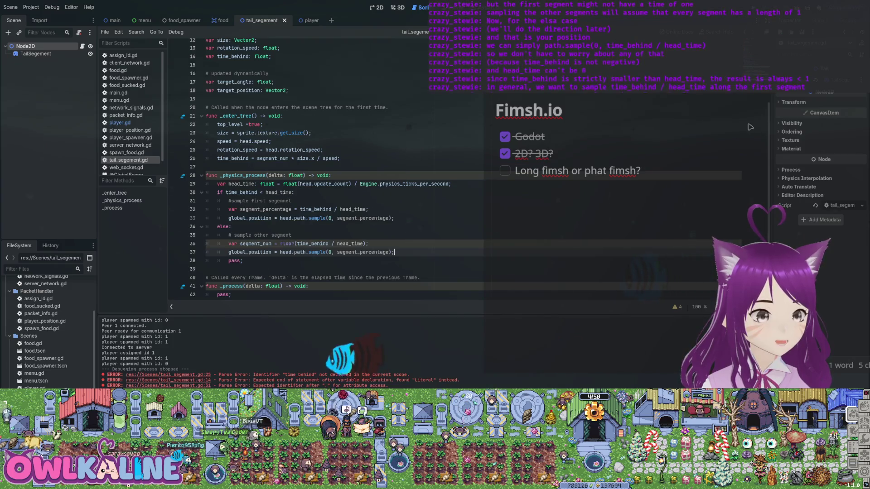
# - Add a segment_percentage line computed from time_behind and segment_num above the pasted line
pyautogui.press('Up')
pyautogui.press('End')
pyautogui.press('Return')
pyautogui.write('v')
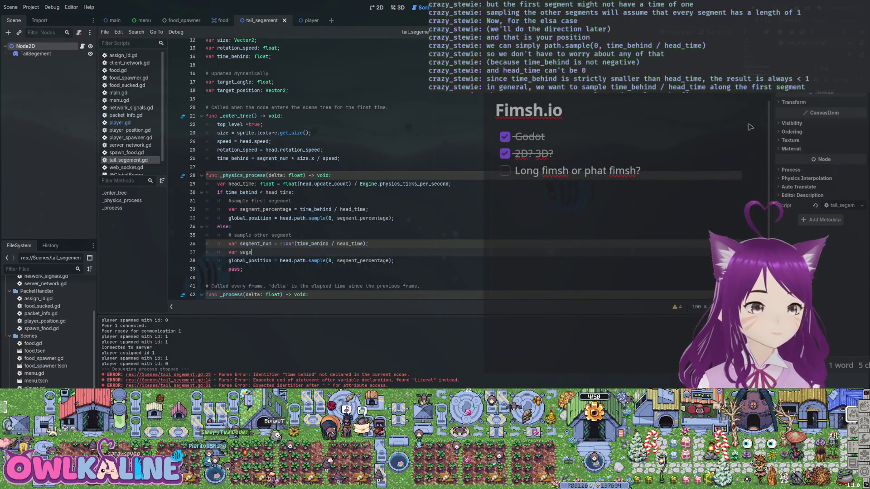
pyautogui.write('ment_percetnage =')
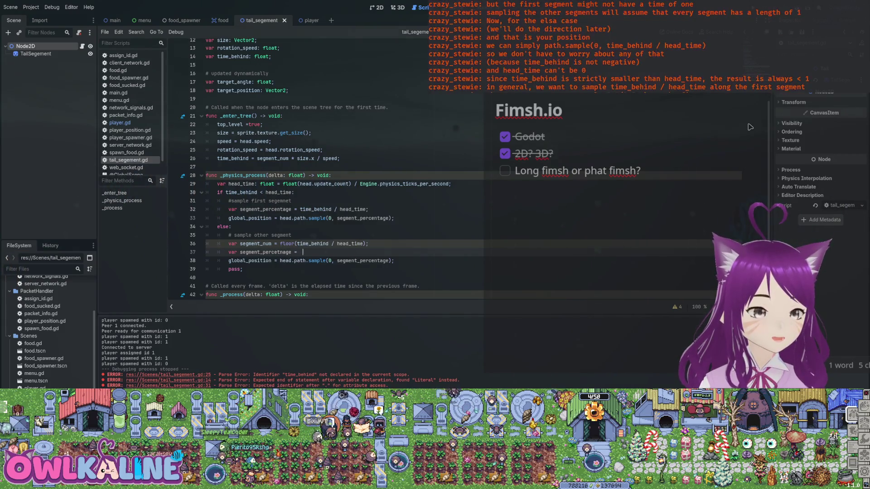
pyautogui.write(' time_b')
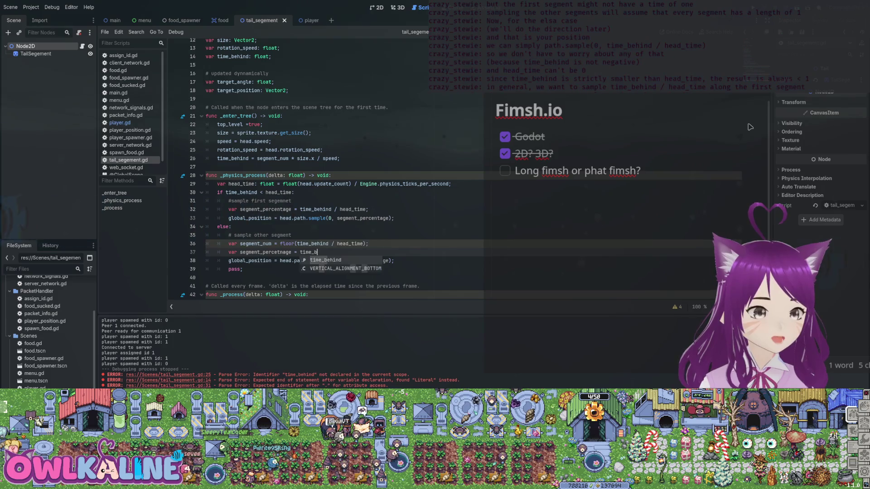
pyautogui.press('Return')
pyautogui.write('segm')
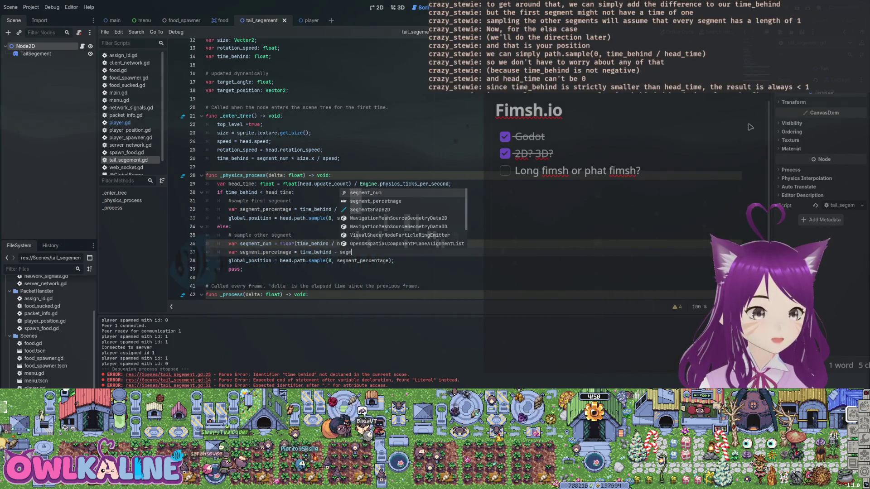
pyautogui.press('Return')
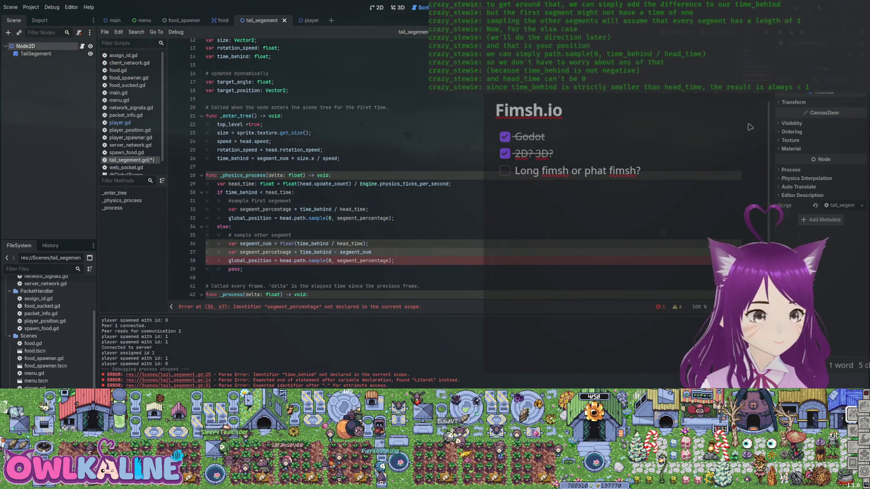
pyautogui.press('BackSpace')
pyautogui.write(')')
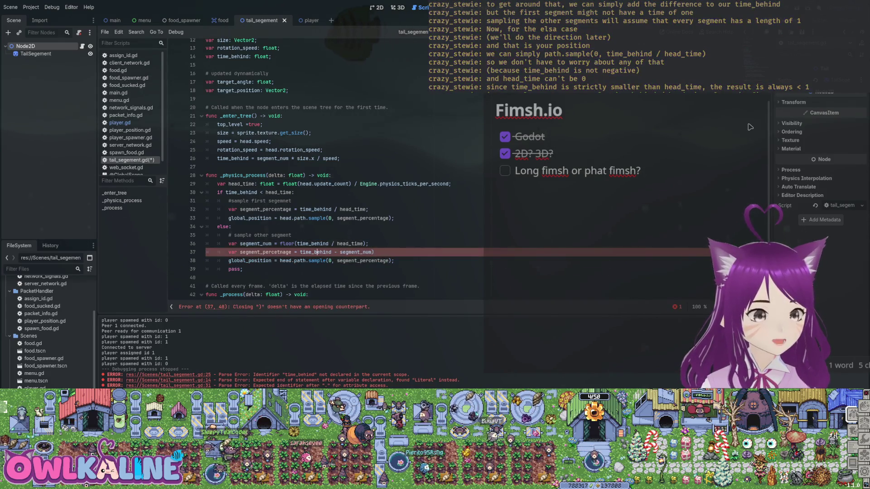
pyautogui.hotkey('ctrl', 'Left')
pyautogui.hotkey('ctrl', 'Left')
pyautogui.hotkey('ctrl', 'Left')
pyautogui.write('(')
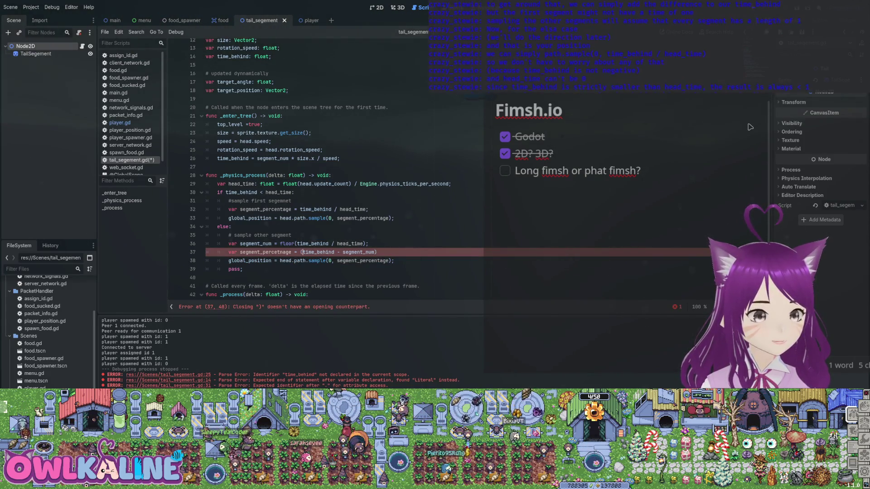
pyautogui.press('End')
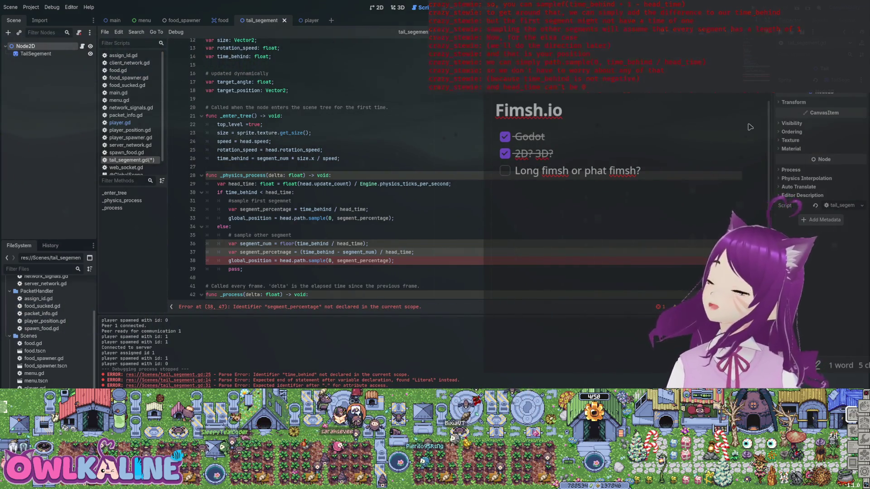
# - Replace head_time with head.path.point_count in the segment_num and segment_percentage lines, and save
pyautogui.press('Up')
pyautogui.press('Left')
pyautogui.press('Left')
pyautogui.hotkey('ctrl', 'shift', 'Left')
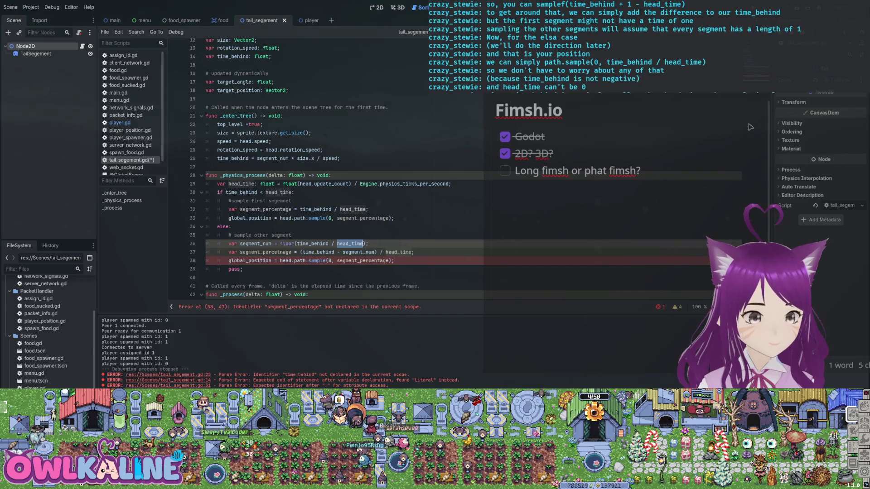
pyautogui.write('head')
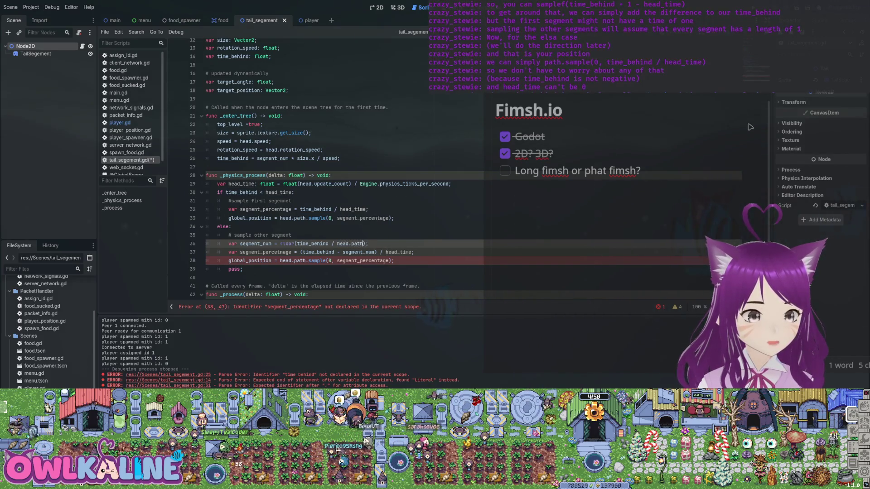
pyautogui.write('.')
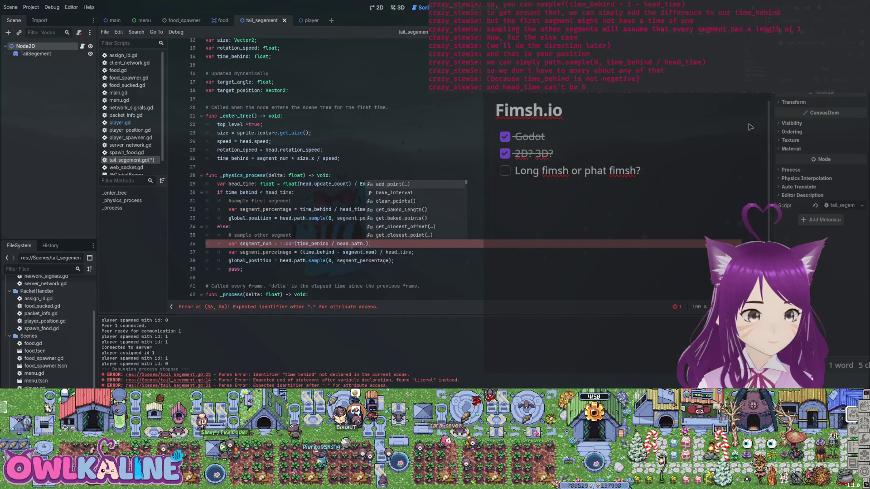
pyautogui.write('path.point_count')
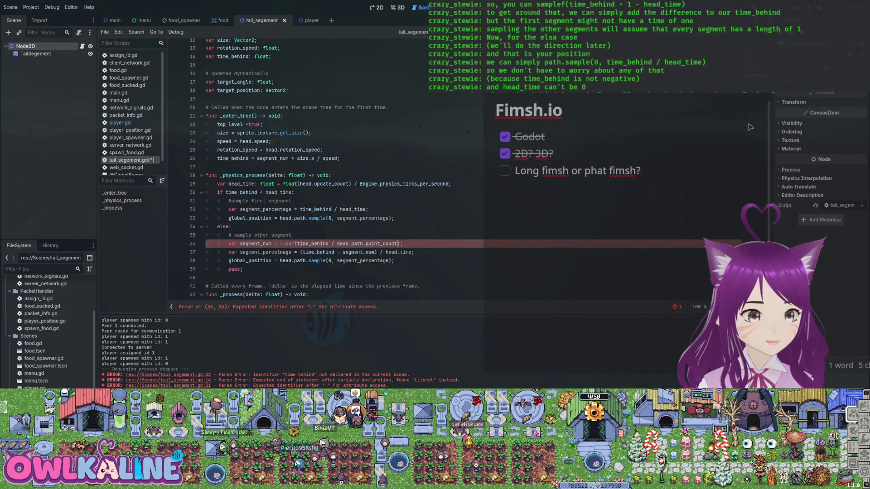
pyautogui.press('Down')
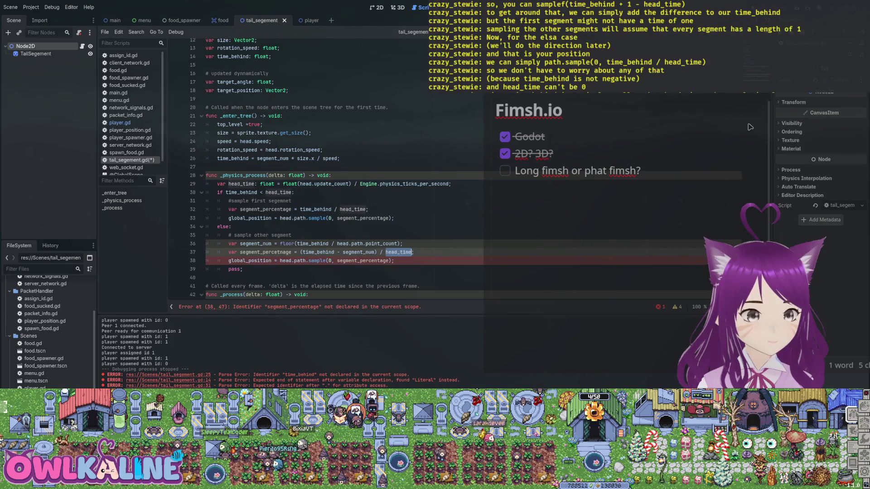
pyautogui.press('End')
pyautogui.press('BackSpace')
pyautogui.press('BackSpace')
pyautogui.press('BackSpace')
pyautogui.write('path.point_count')
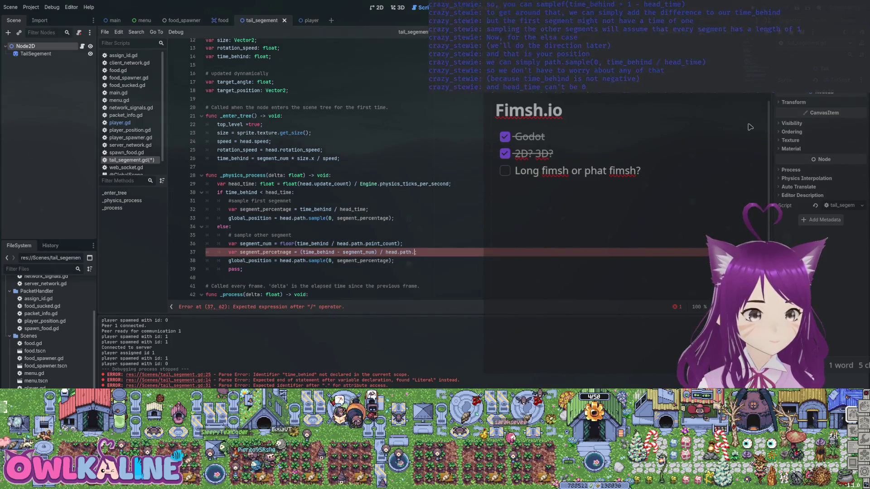
pyautogui.press('Down')
pyautogui.hotkey('ctrl', 's')
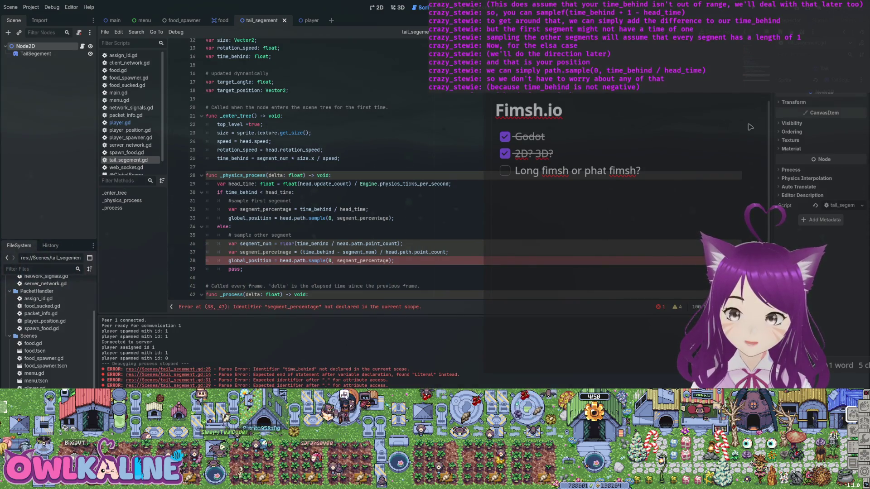
pyautogui.press('Up')
pyautogui.press('Up')
pyautogui.press('Home')
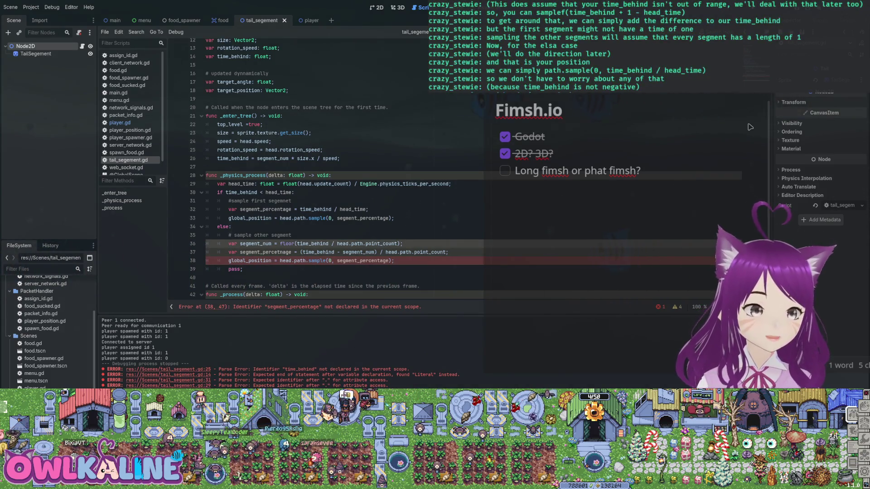
# - Comment out the three new lines and write 'global_position = head.path.samplef(time_behind + 1 - head_time);'
pyautogui.hotkey('shift', 'Down')
pyautogui.hotkey('shift', 'Down')
pyautogui.hotkey('ctrl', 'k')
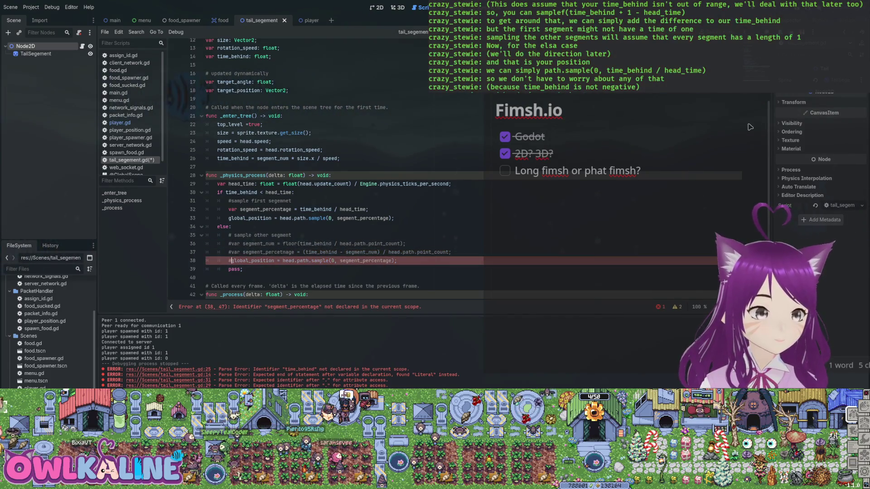
pyautogui.press('Up')
pyautogui.press('Up')
pyautogui.press('Up')
pyautogui.press('End')
pyautogui.press('Return')
pyautogui.write('path.')
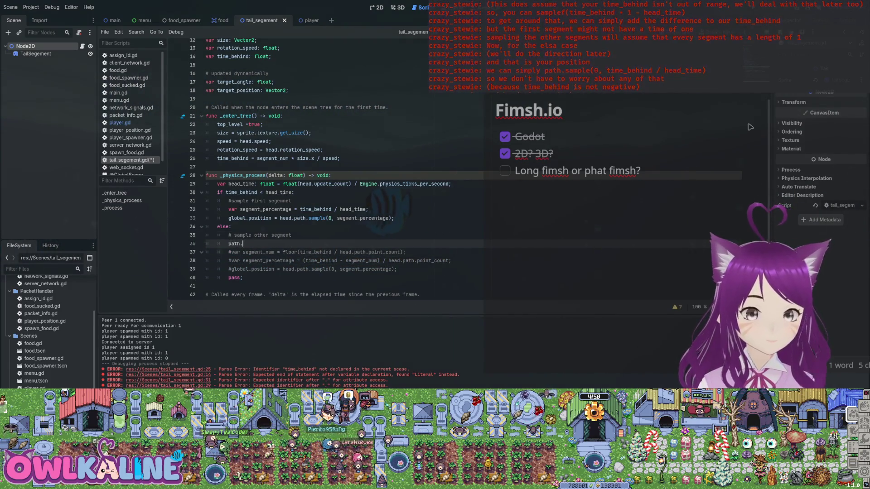
pyautogui.write('sampler(')
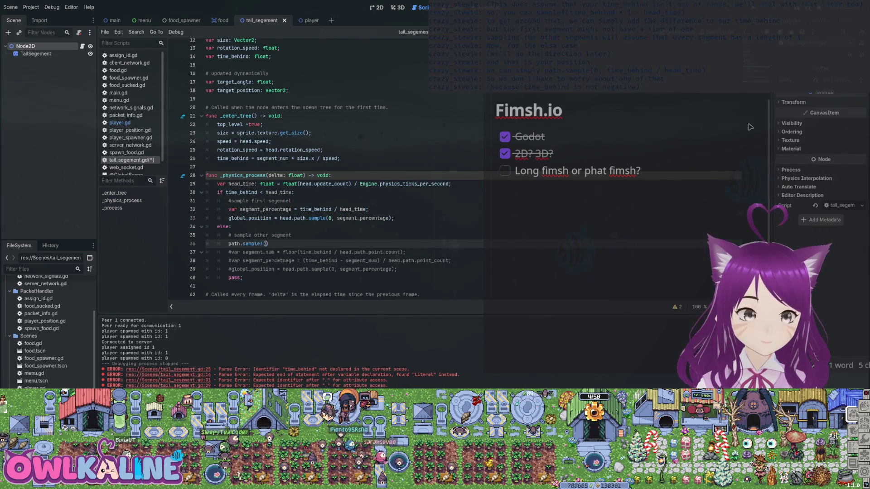
pyautogui.write('time_behind')
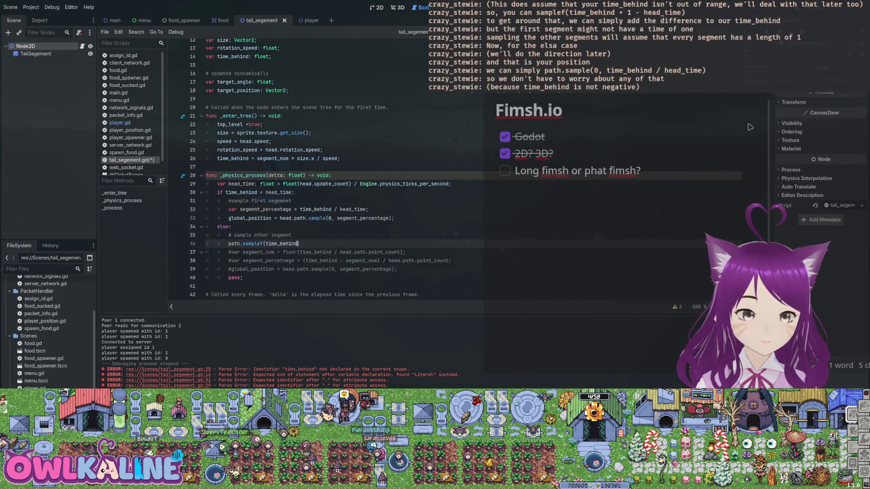
pyautogui.write(' + 1 - head')
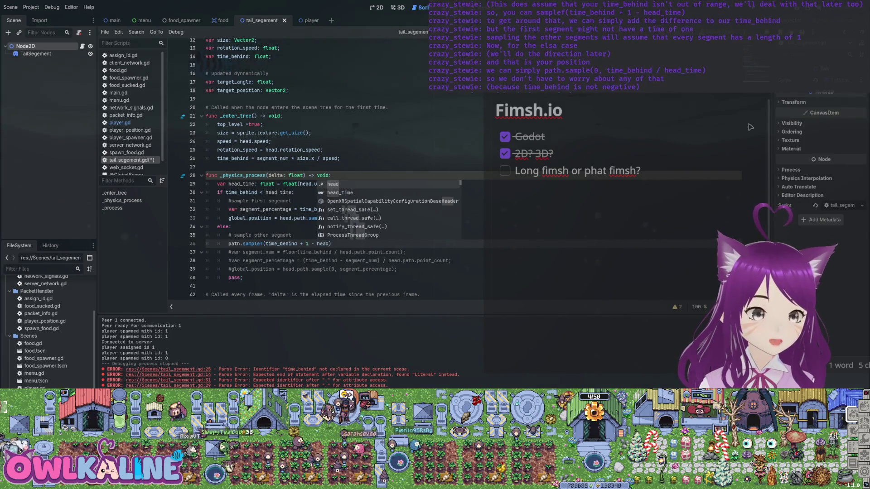
pyautogui.press('Down')
pyautogui.press('Return')
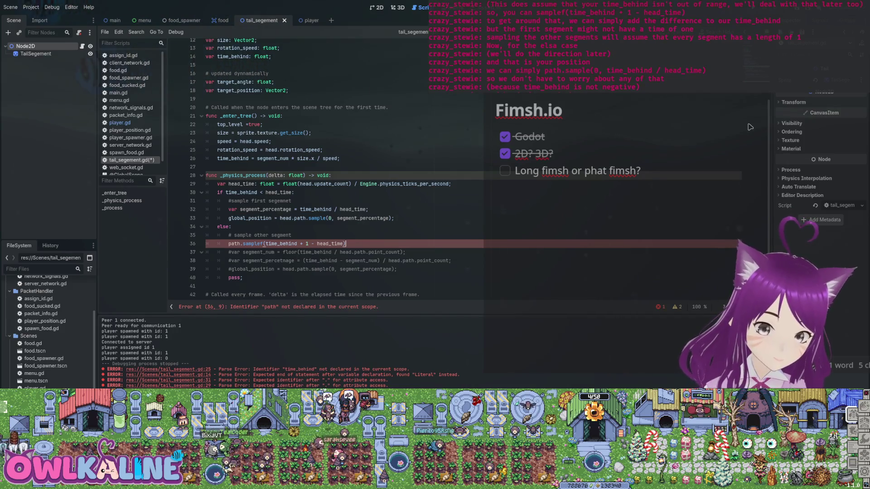
pyautogui.write(';')
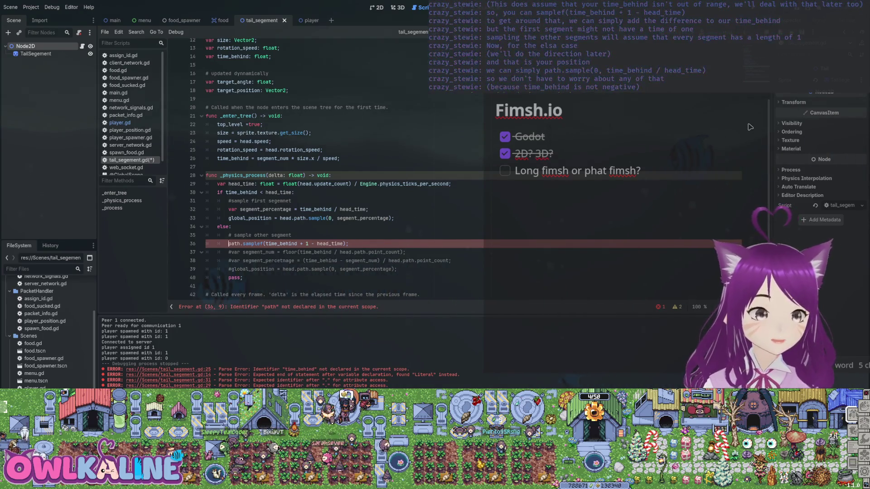
pyautogui.write('global_po')
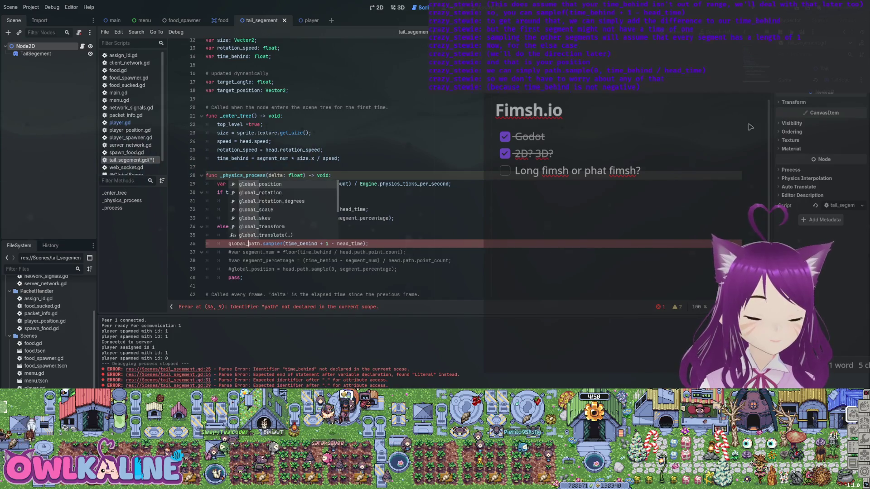
pyautogui.write('sition =')
pyautogui.hotkey('ctrl', 'Right')
pyautogui.write('.')
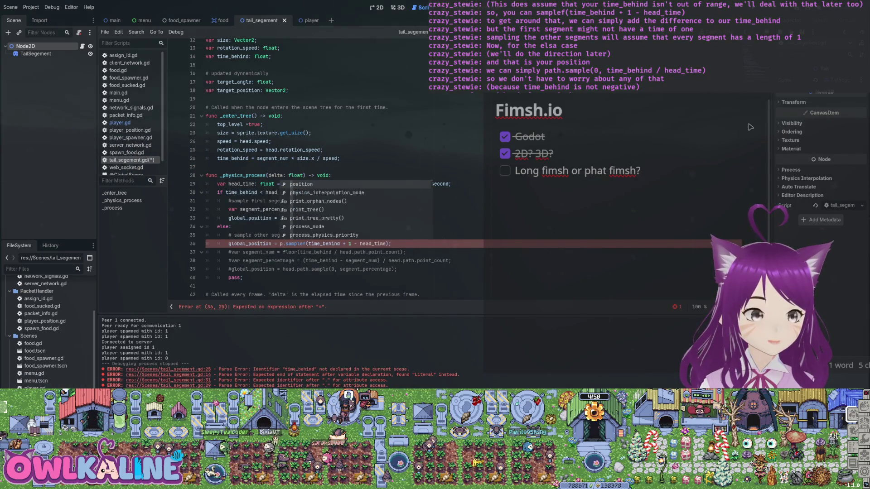
pyautogui.press('BackSpace')
pyautogui.press('BackSpace')
pyautogui.press('BackSpace')
pyautogui.write('hea')
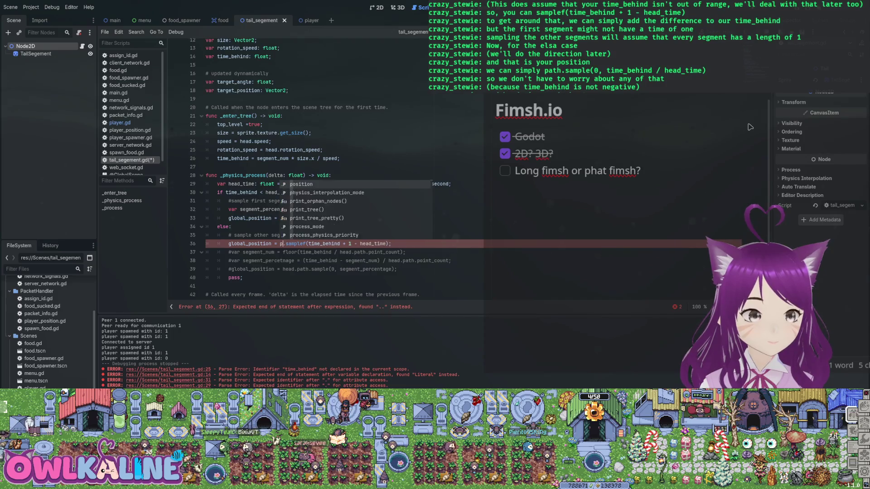
pyautogui.write('d.path')
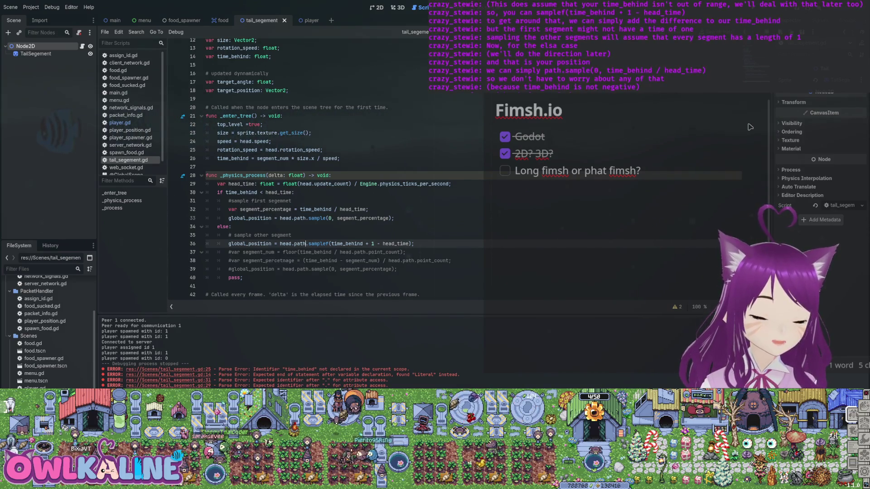
# - Delete the old commented-out lines and the leftover pass, saving the script
pyautogui.click(351, 252)
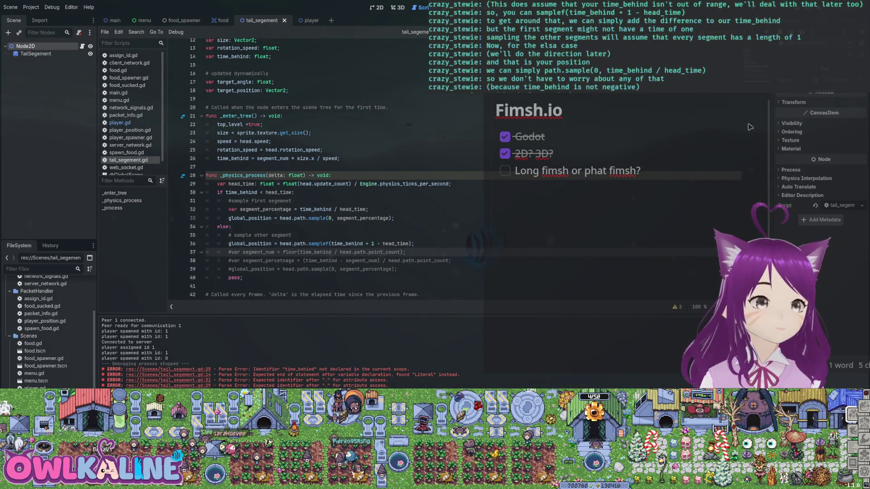
pyautogui.hotkey('shift', 'Down')
pyautogui.hotkey('shift', 'Down')
pyautogui.hotkey('shift', 'Down')
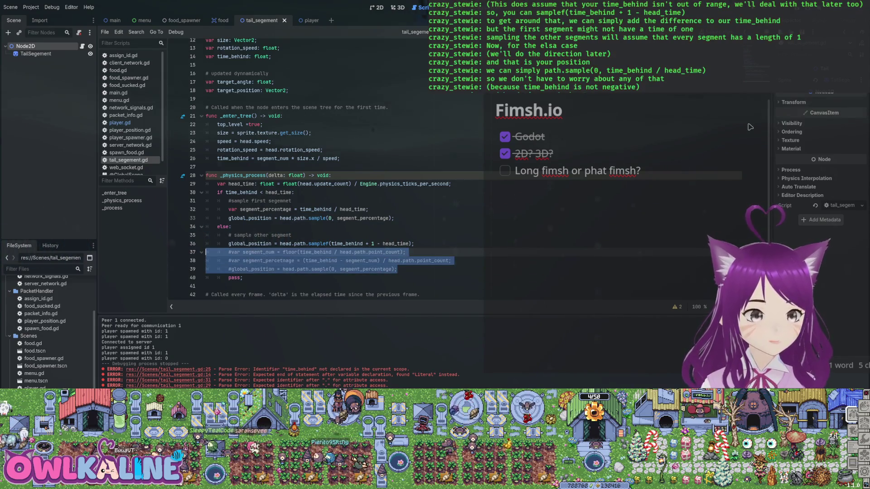
pyautogui.press('Delete')
pyautogui.hotkey('ctrl', 's')
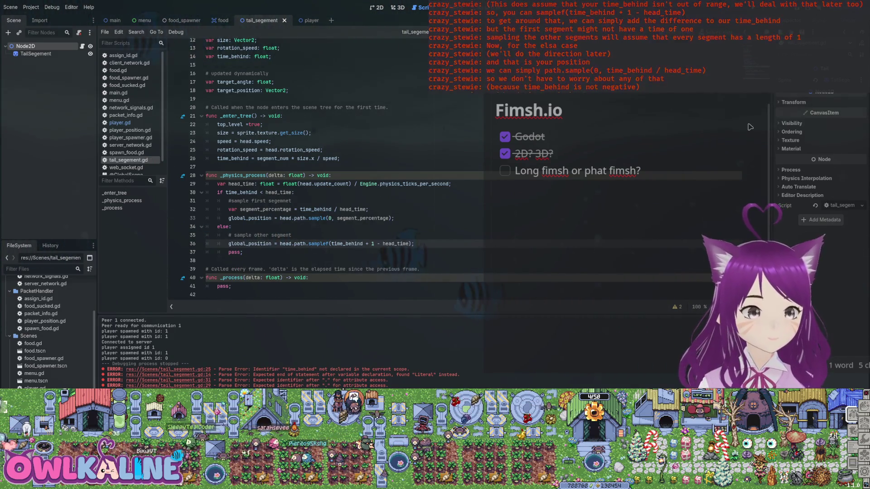
pyautogui.moveTo(243, 252); pyautogui.dragTo(175, 252)
pyautogui.press('BackSpace')
pyautogui.press('BackSpace')
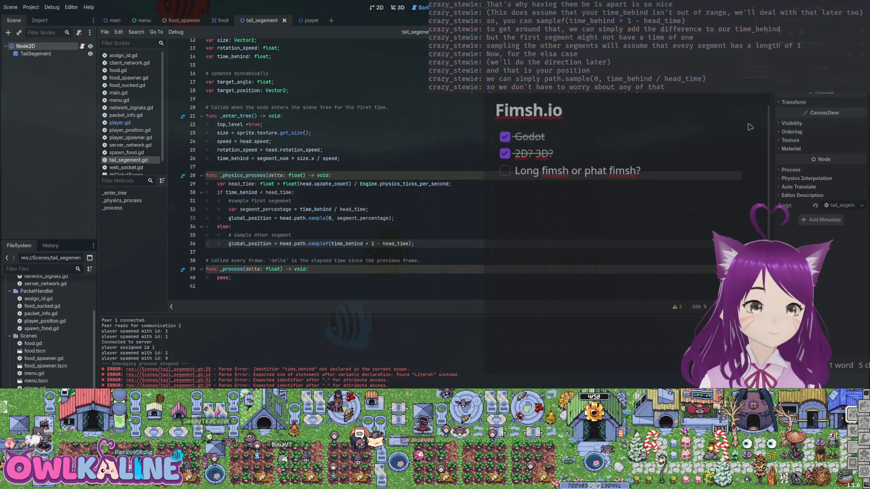
# - Run the project with F5 to test the updated tail segments
pyautogui.press('Up')
pyautogui.press('Down')
pyautogui.press('Down')
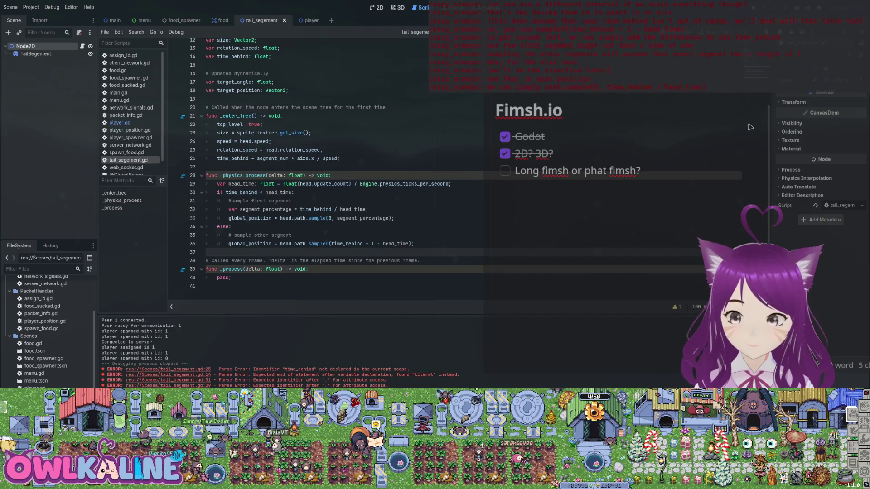
pyautogui.press('F5')
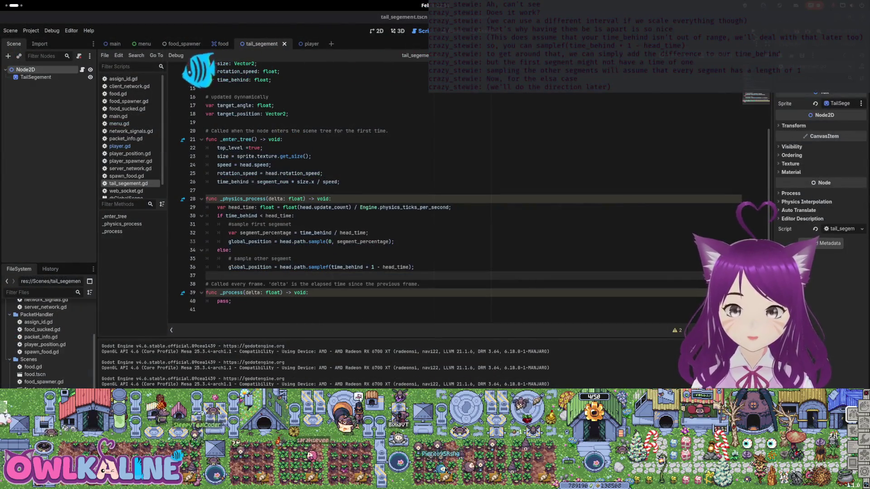
pyautogui.press('F5')
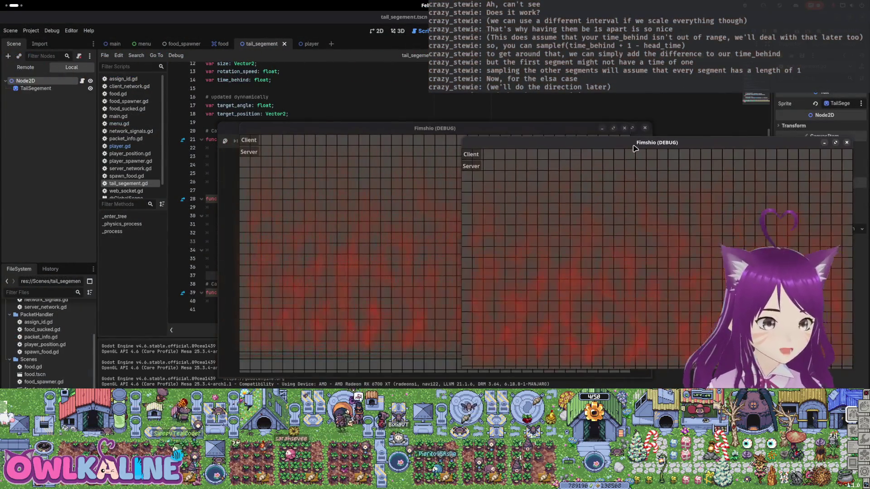
pyautogui.click(471, 171)
pyautogui.click(248, 140)
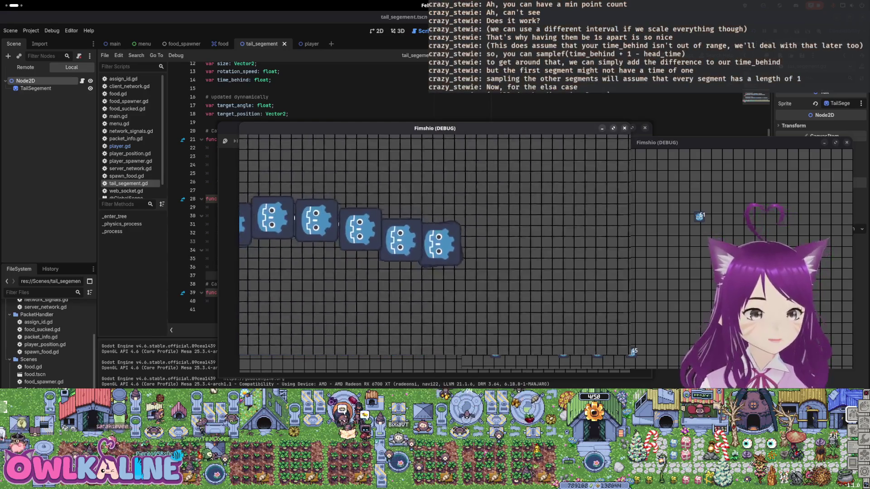
pyautogui.press('F8')
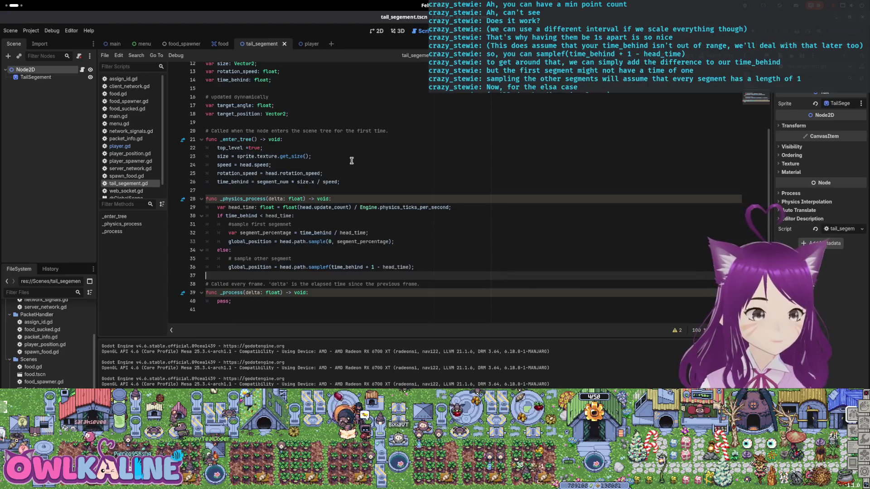
pyautogui.click(350, 157)
# - In player.gd, change num_segments' starting value from 0 to 1, then return to the tail_segement scene
pyautogui.click(310, 45)
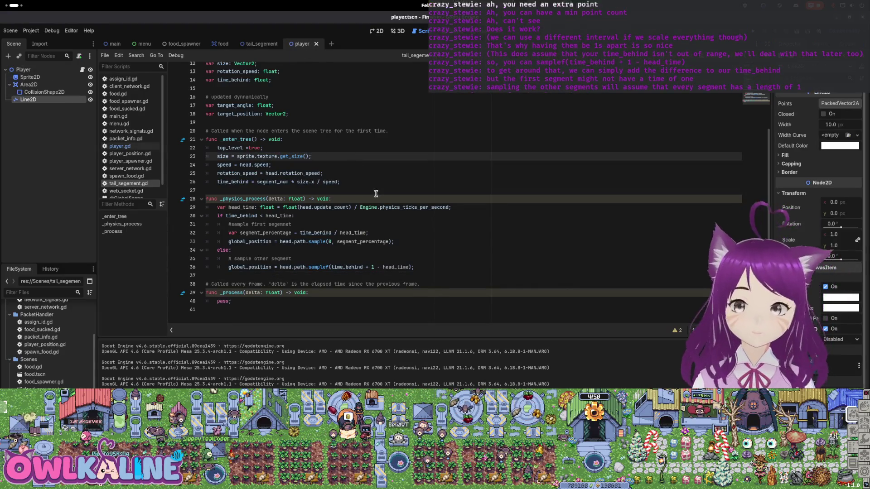
pyautogui.press('Up')
pyautogui.press('Up')
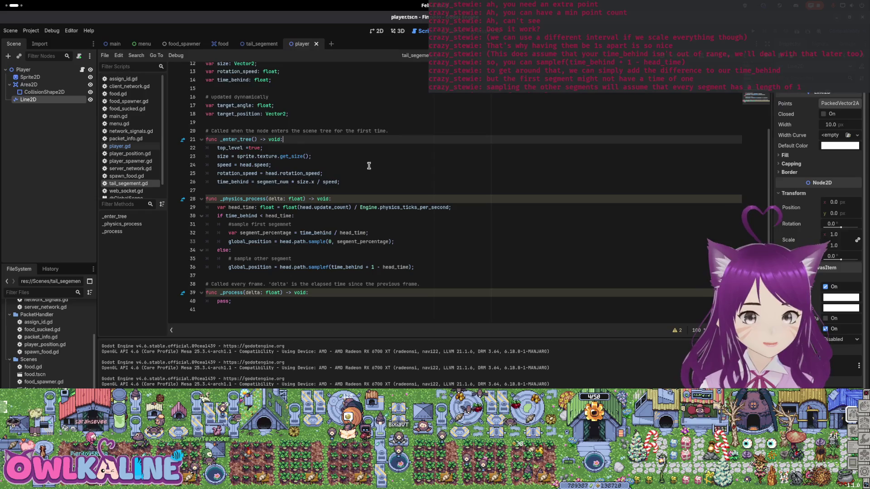
pyautogui.scroll(4, 398, 184)
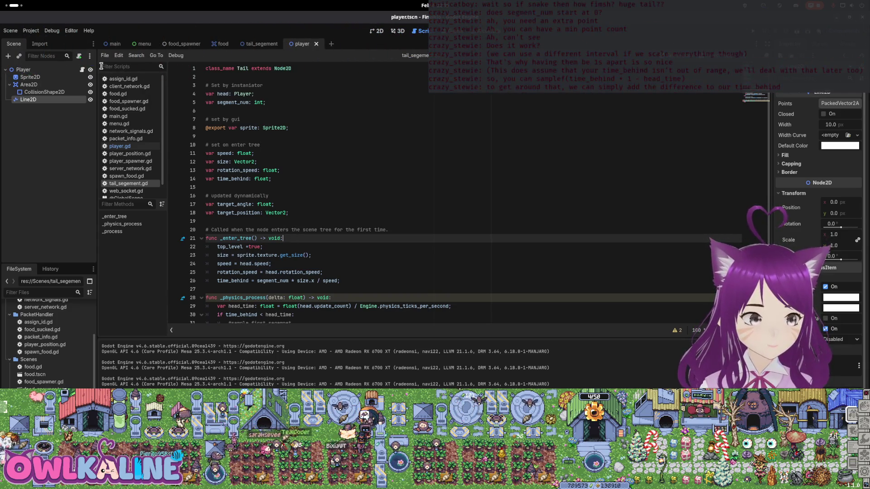
pyautogui.click(120, 146)
pyautogui.scroll(10, 308, 159)
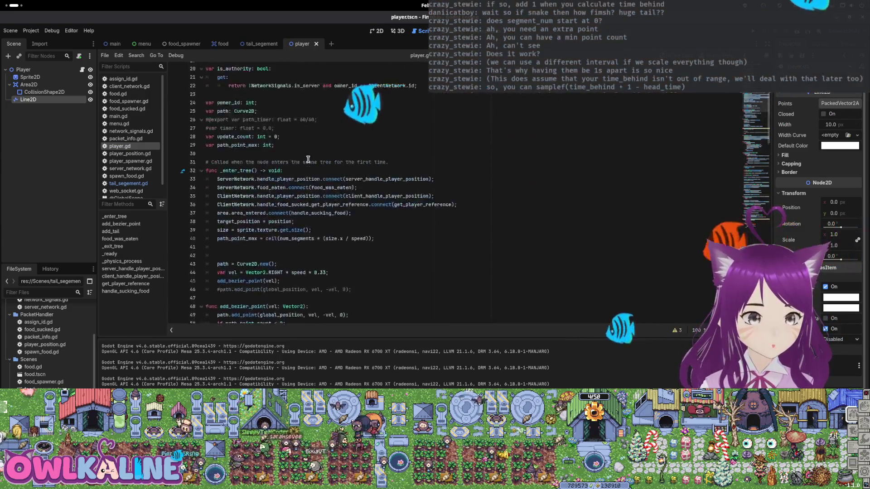
pyautogui.scroll(6, 308, 160)
pyautogui.click(274, 195)
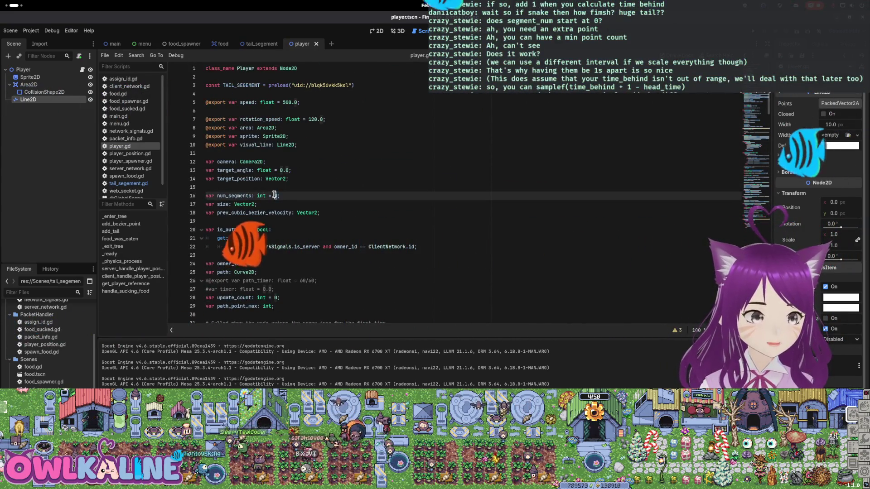
pyautogui.press('BackSpace')
pyautogui.write('1')
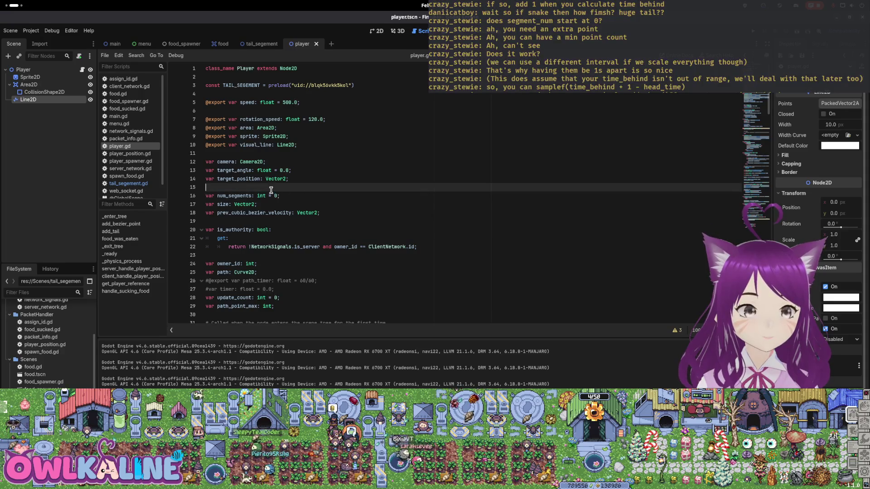
pyautogui.click(259, 44)
# - In tail_segement.gd, make the added 1 a float (1.0) in the time_behind line
pyautogui.click(82, 70)
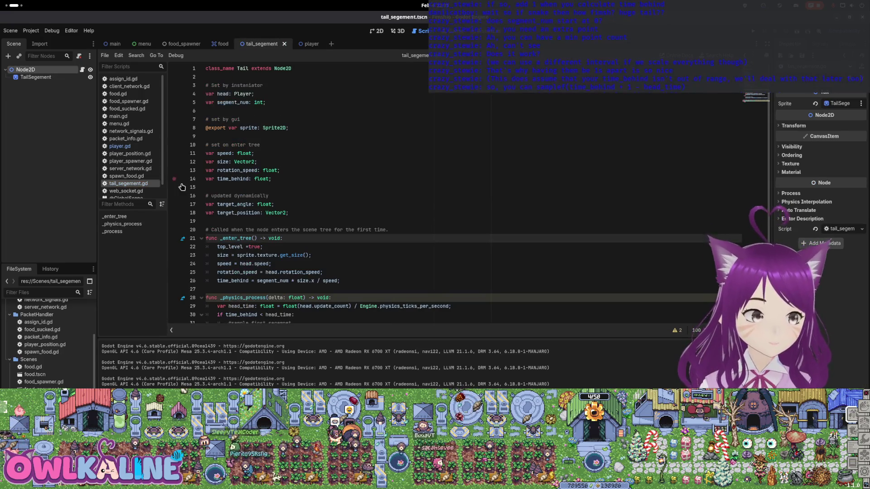
pyautogui.scroll(-3, 268, 182)
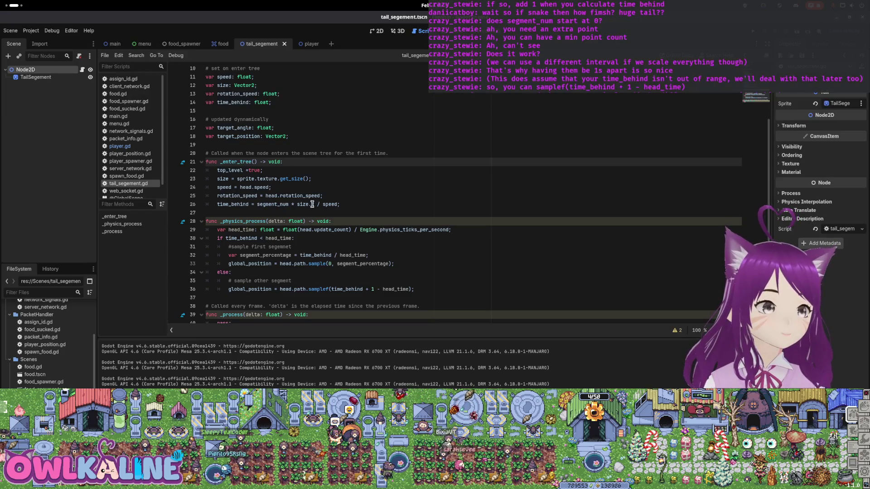
pyautogui.click(365, 202)
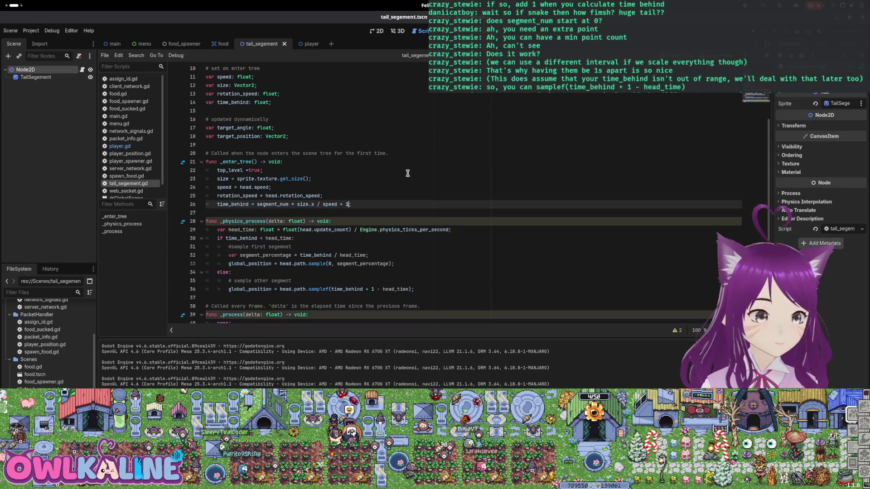
pyautogui.press('Left')
pyautogui.write('.0')
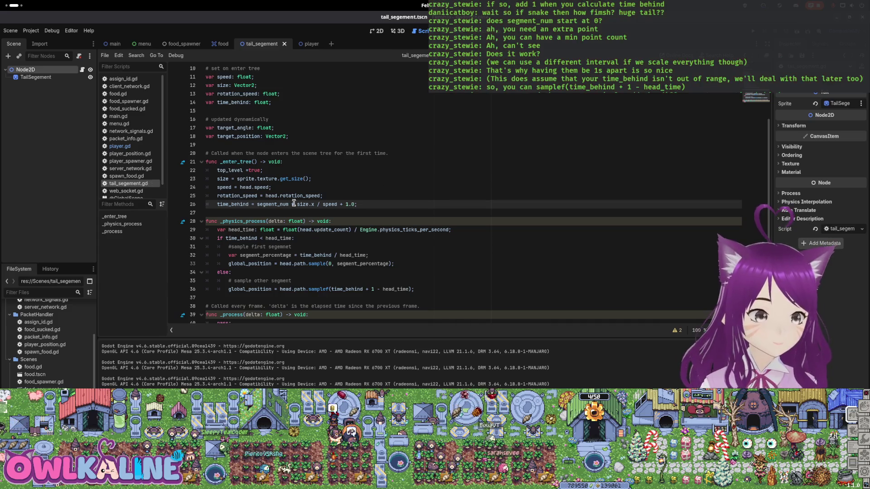
pyautogui.doubleClick(231, 204)
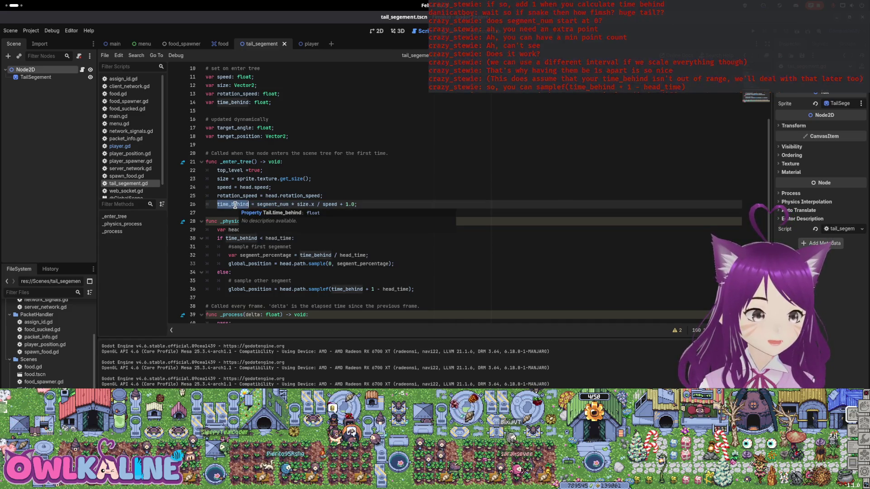
pyautogui.scroll(-1, 522, 280)
pyautogui.click(491, 182)
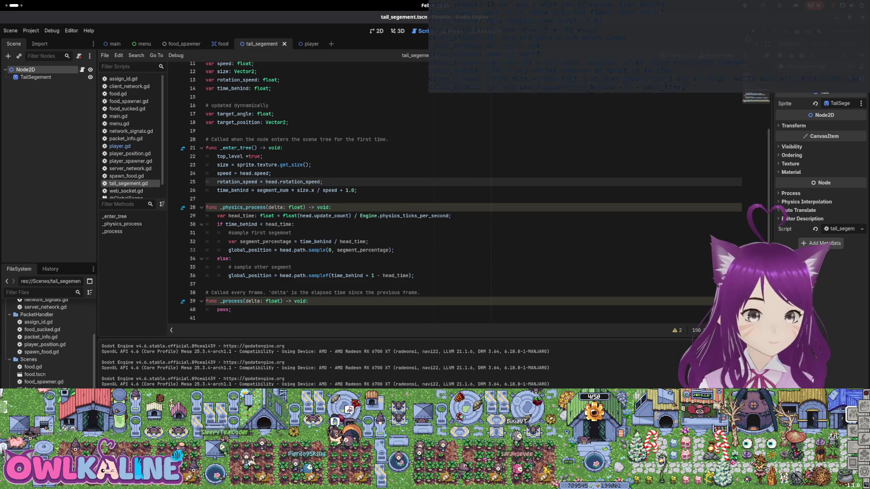
# - Run the game to watch the tail follow the head, then stop it and return to the player scene
pyautogui.press('F5')
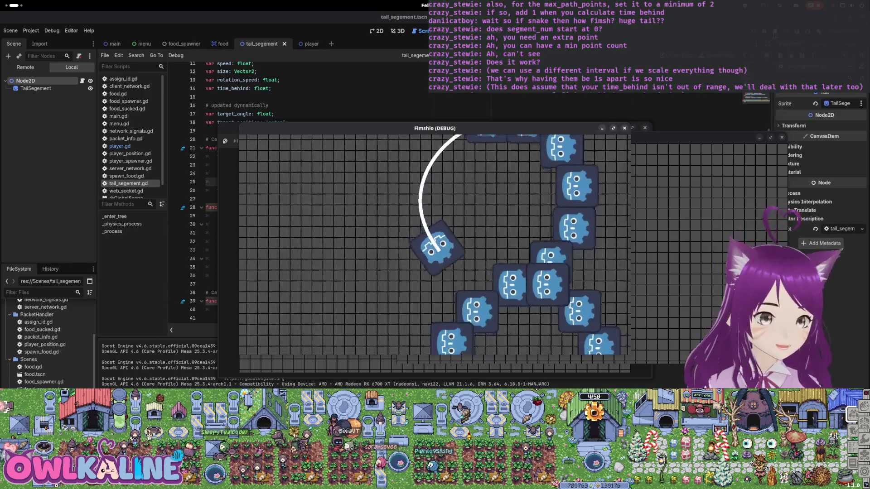
pyautogui.press('F8')
pyautogui.click(313, 204)
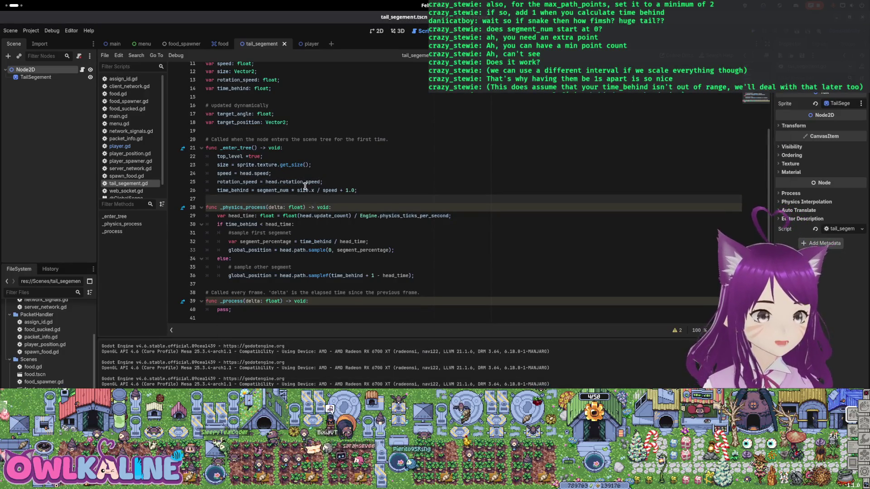
pyautogui.scroll(2, 278, 153)
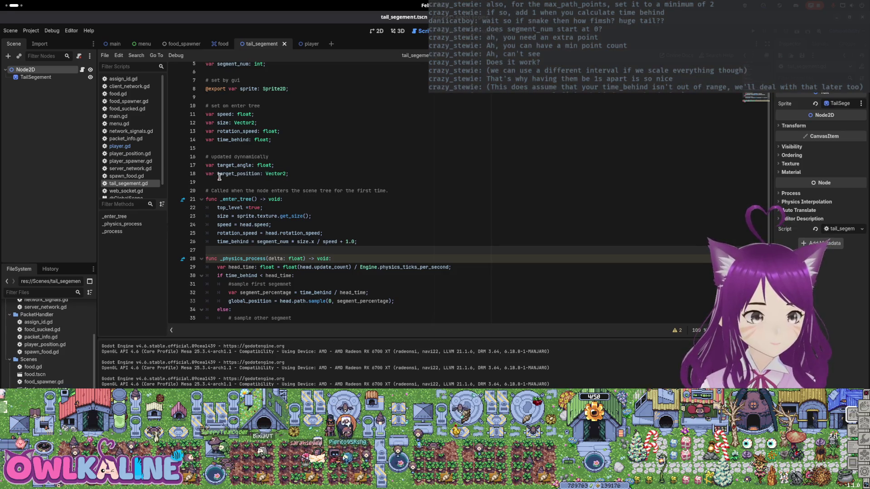
pyautogui.scroll(2, 341, 225)
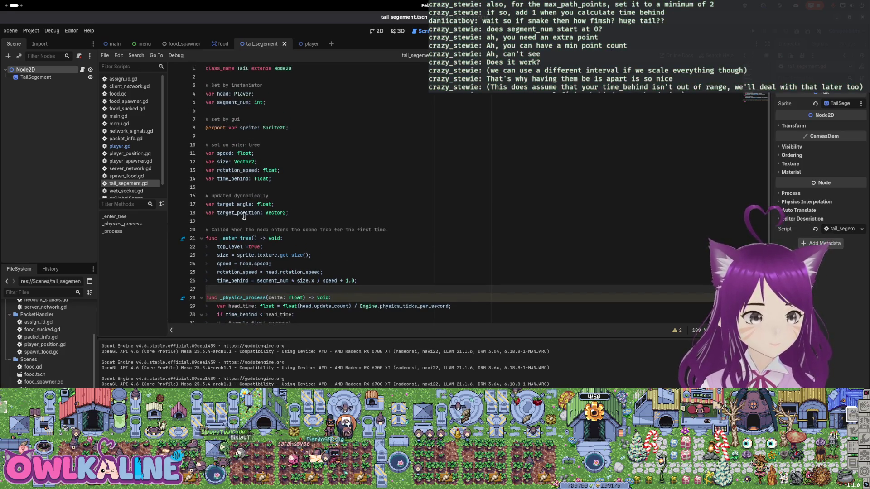
pyautogui.scroll(-3, 231, 167)
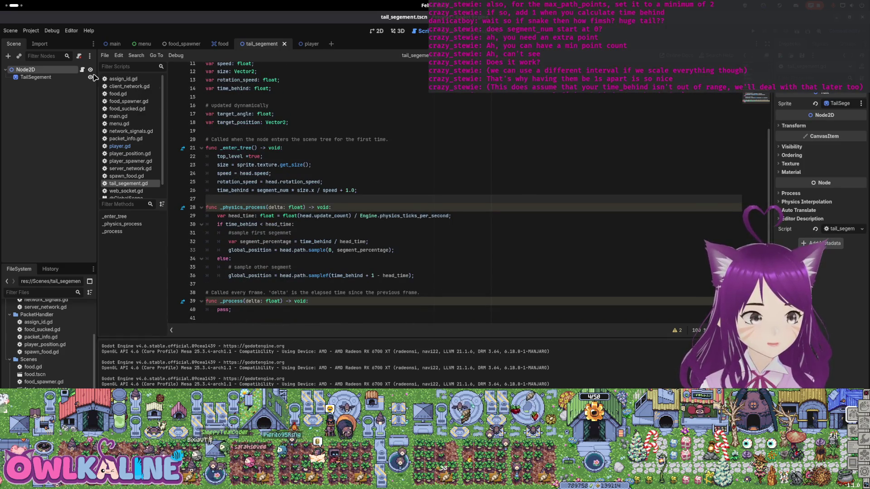
pyautogui.click(290, 47)
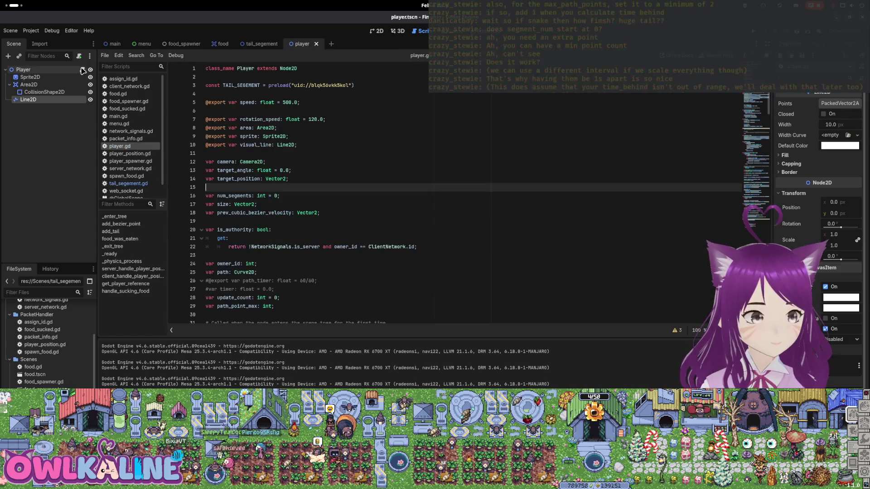
# - In player.gd, add a .max() call after the ceil(...) in line 40's path_point_max assignment
pyautogui.click(292, 162)
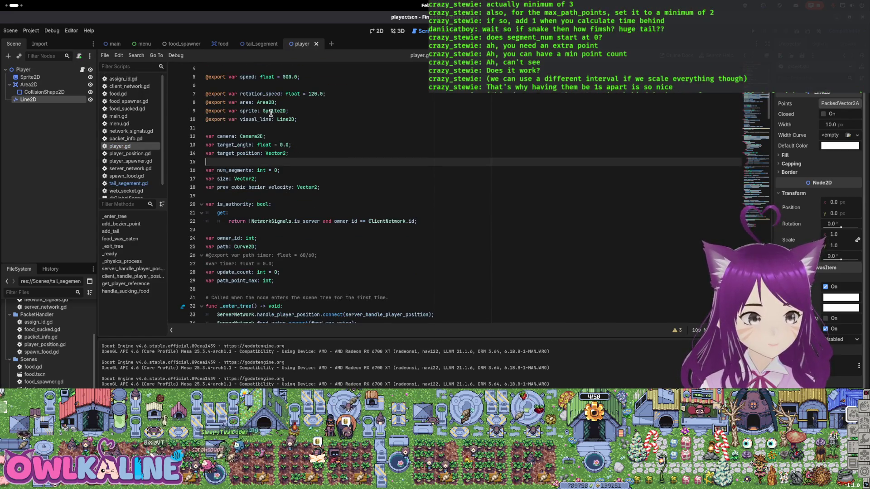
pyautogui.scroll(1, 275, 124)
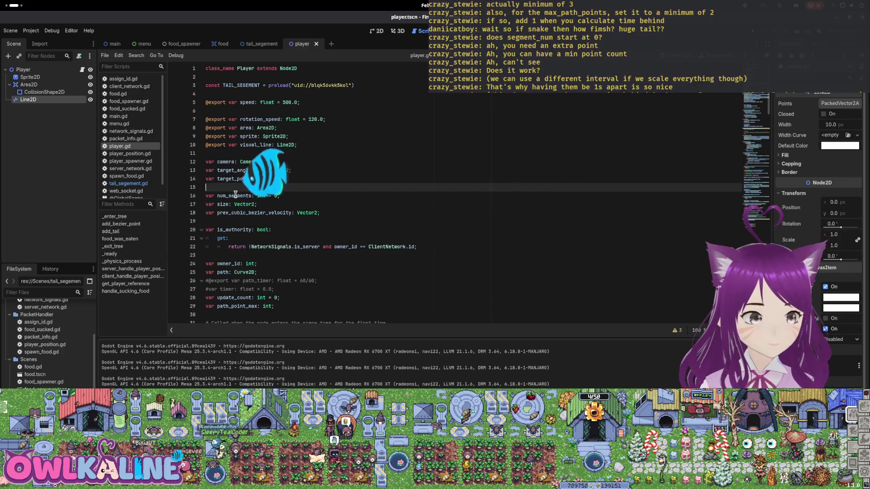
pyautogui.scroll(-2, 267, 214)
pyautogui.scroll(-3, 267, 215)
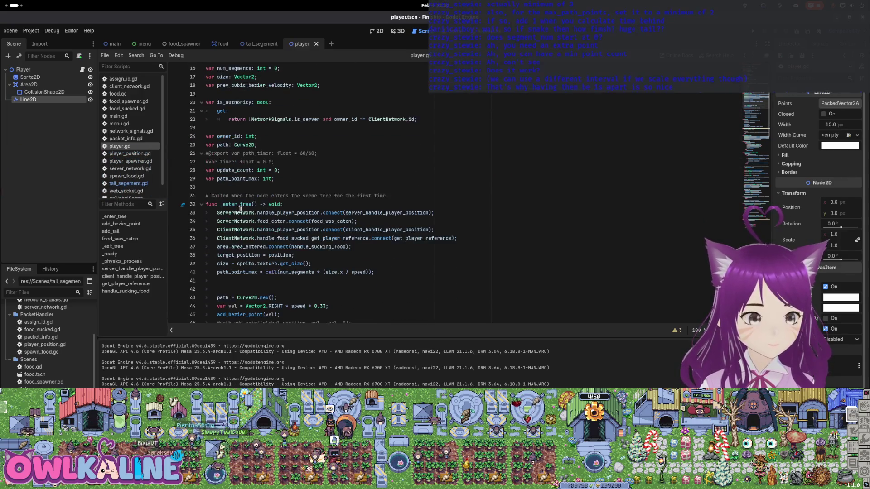
pyautogui.doubleClick(237, 272)
pyautogui.scroll(-1, 343, 250)
pyautogui.click(370, 247)
pyautogui.write(');')
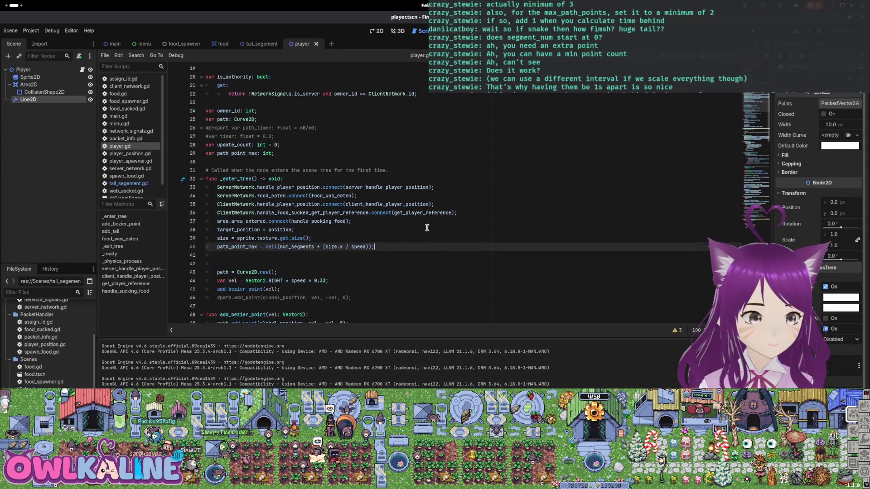
pyautogui.press('BackSpace')
pyautogui.write('.ma')
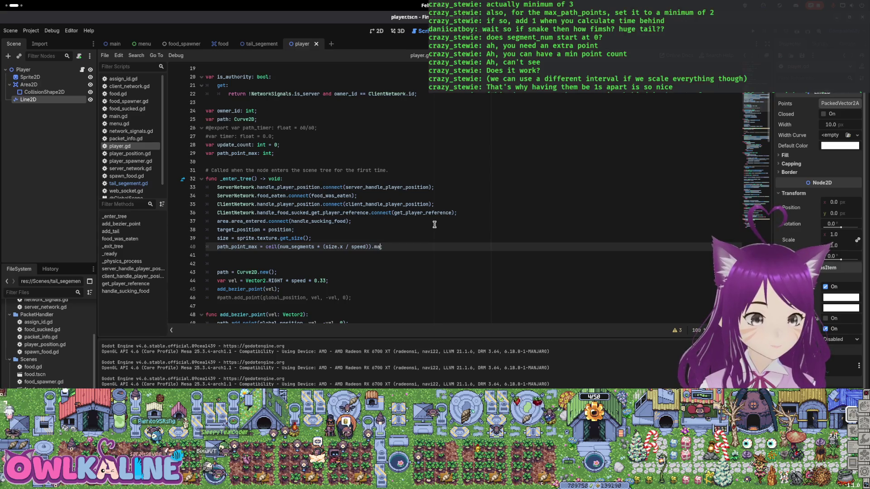
pyautogui.write('x(2);')
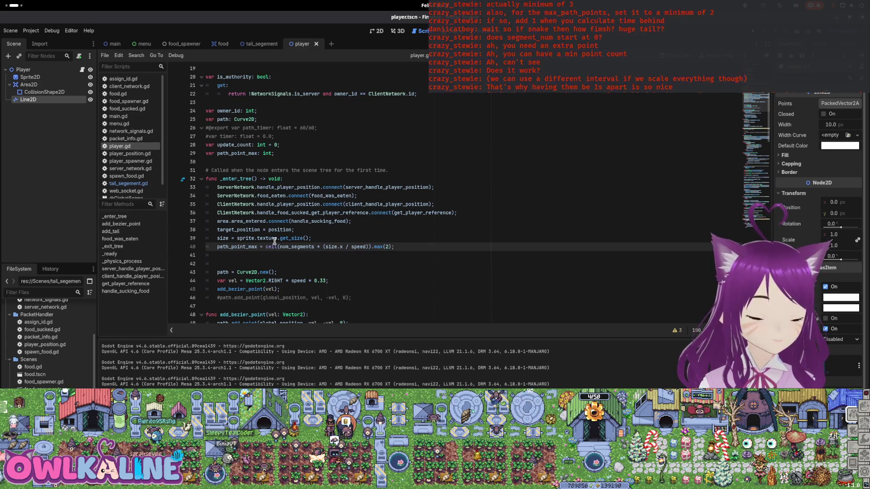
# - Find the add_tail path_point_max on line 64 and append .max(2) there too
pyautogui.press('Home')
pyautogui.hotkey('ctrl', 'shift', 'Right')
pyautogui.hotkey('ctrl', 'f')
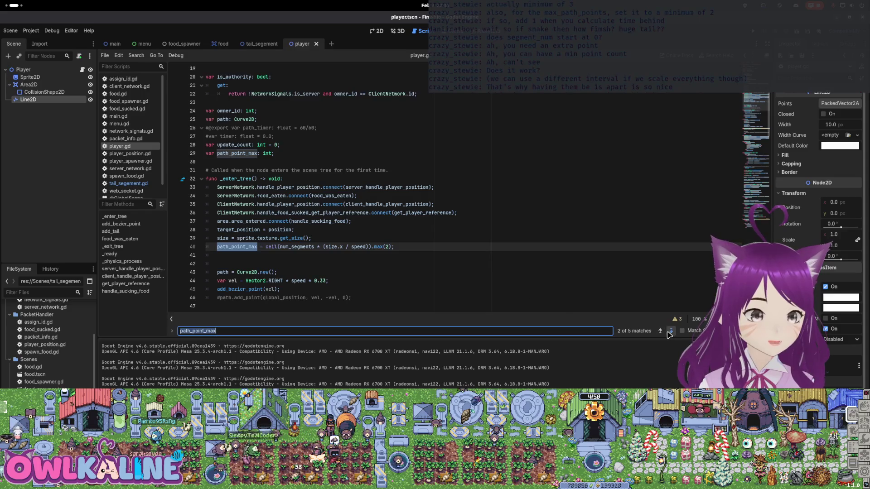
pyautogui.click(670, 331)
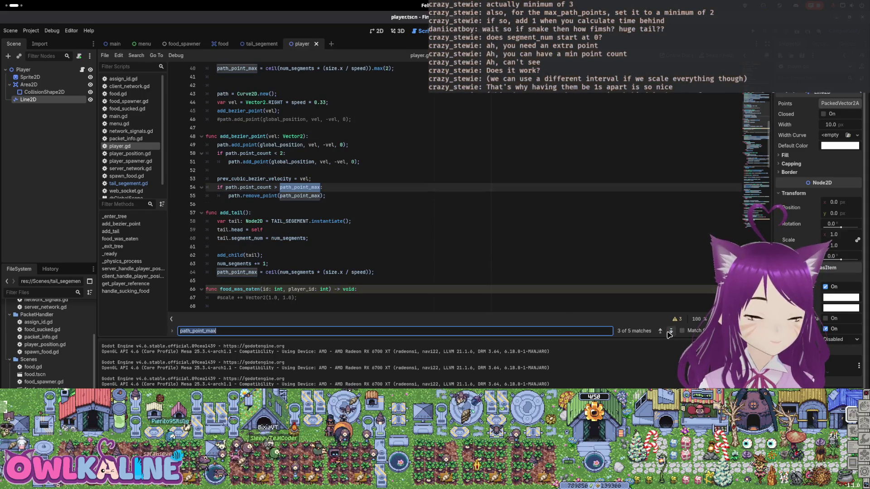
pyautogui.click(670, 331)
pyautogui.click(671, 331)
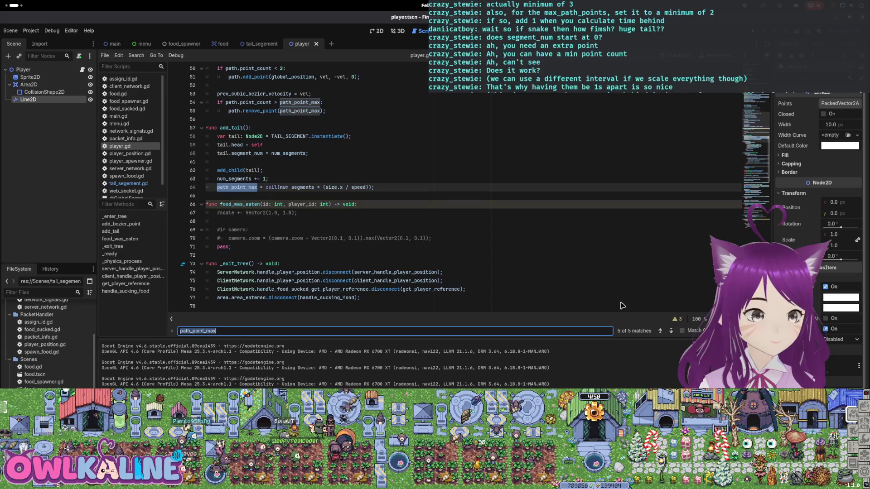
pyautogui.click(371, 184)
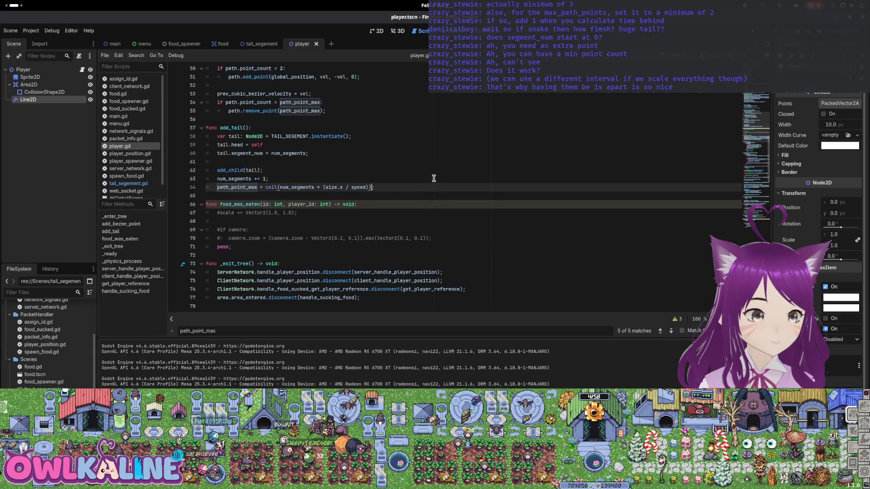
pyautogui.write('.max(')
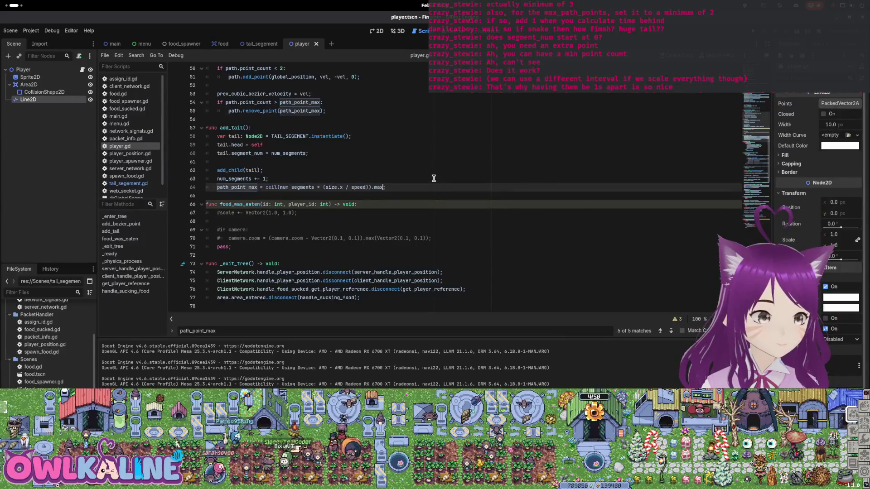
pyautogui.write('2')
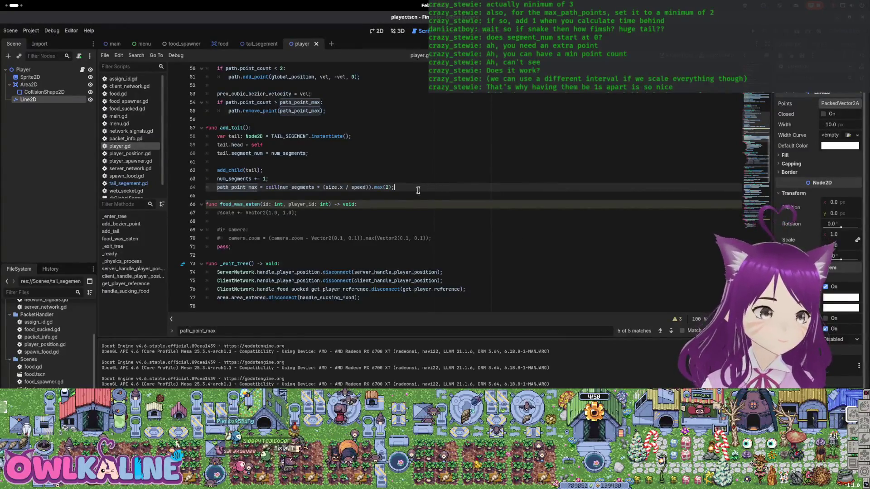
pyautogui.scroll(3, 416, 213)
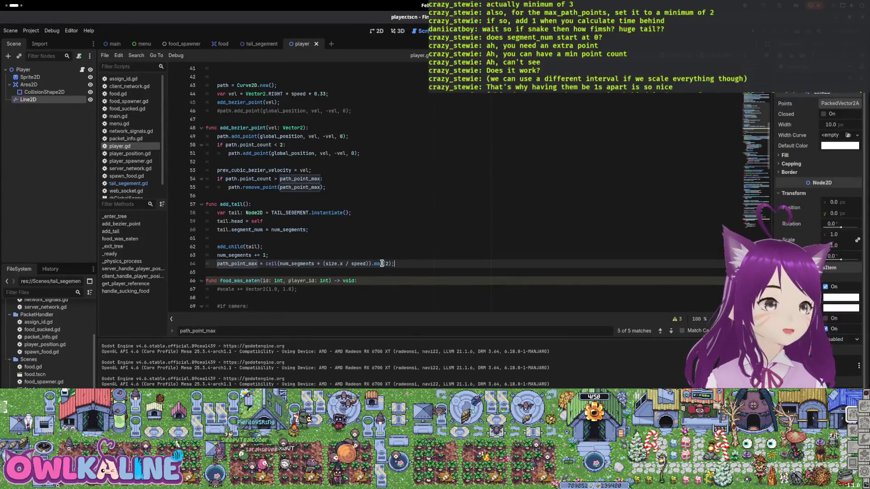
pyautogui.write('min')
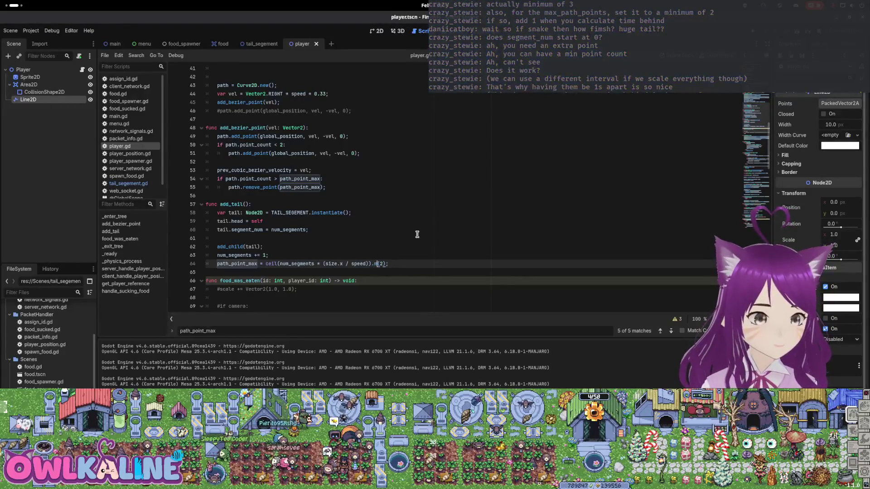
pyautogui.write('x')
pyautogui.press('Escape')
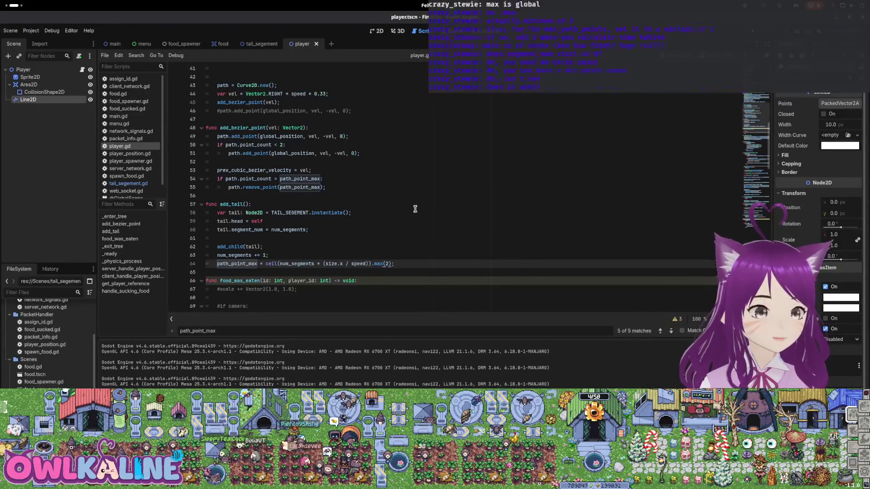
pyautogui.press('Right')
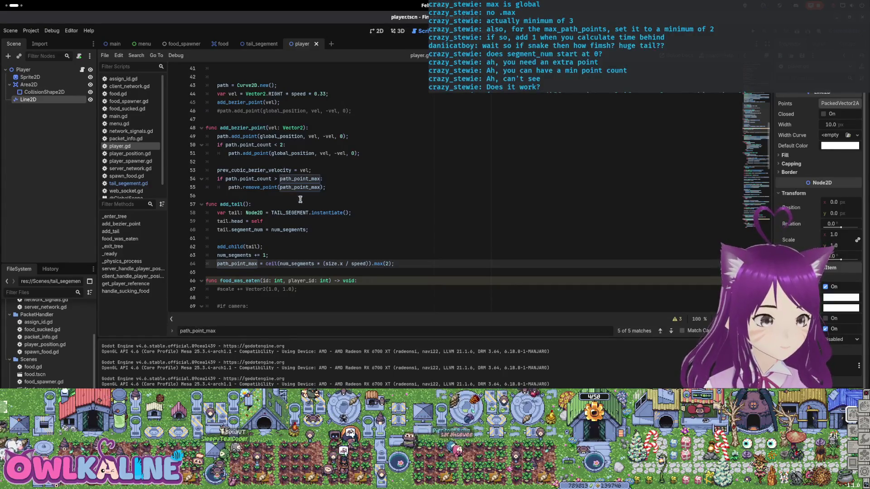
pyautogui.click(321, 237)
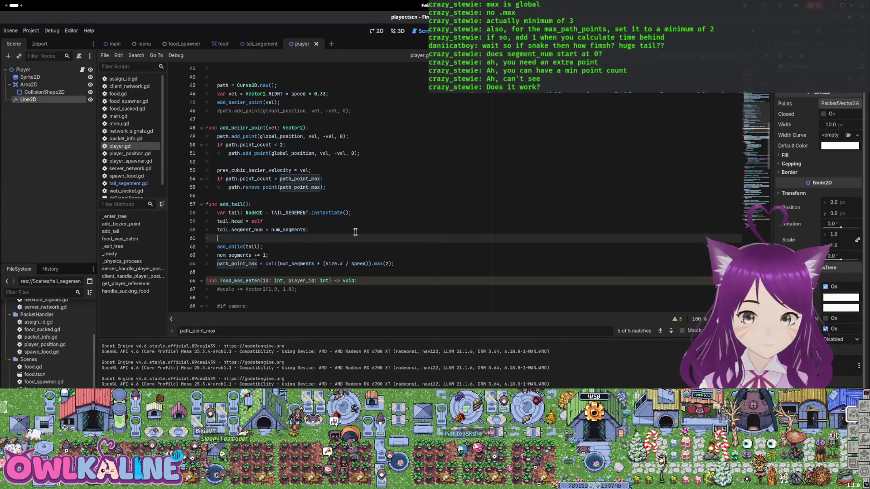
# - Rewrite line 64 as path_point_max = max(ceil(num_segments * (size.x / speed)), 2)
pyautogui.click(267, 263)
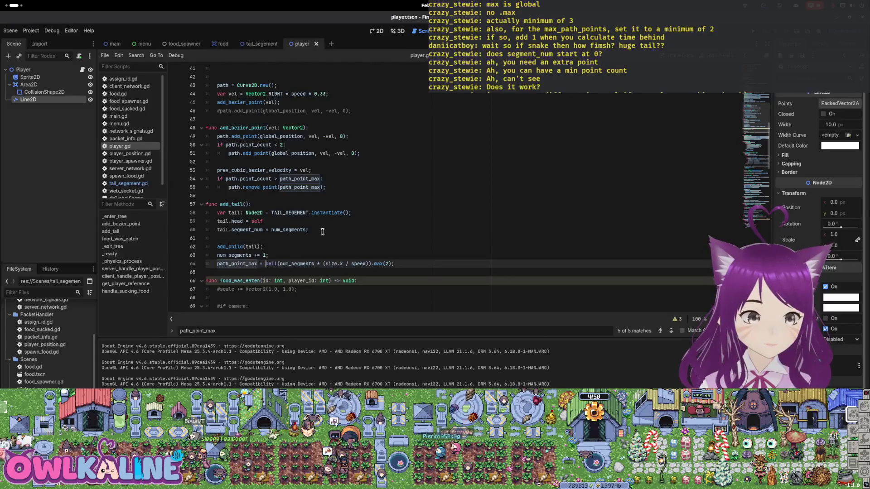
pyautogui.write('max(')
pyautogui.press('End')
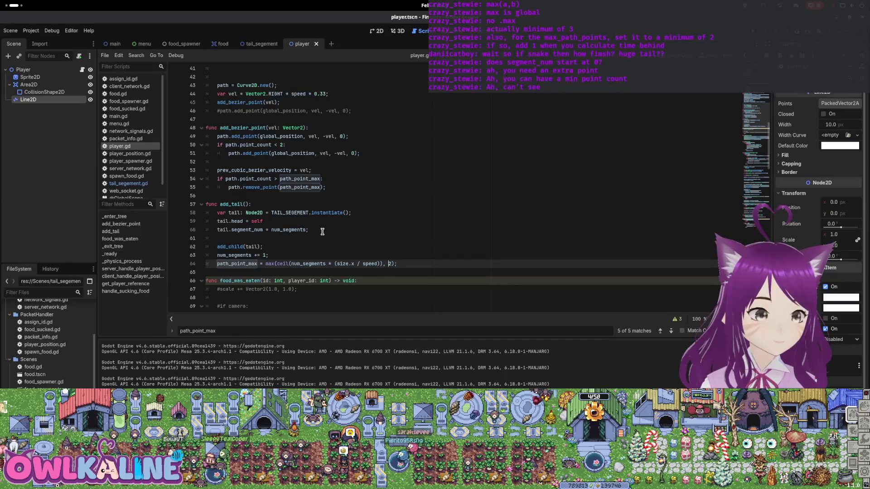
pyautogui.write(',')
pyautogui.press('Escape')
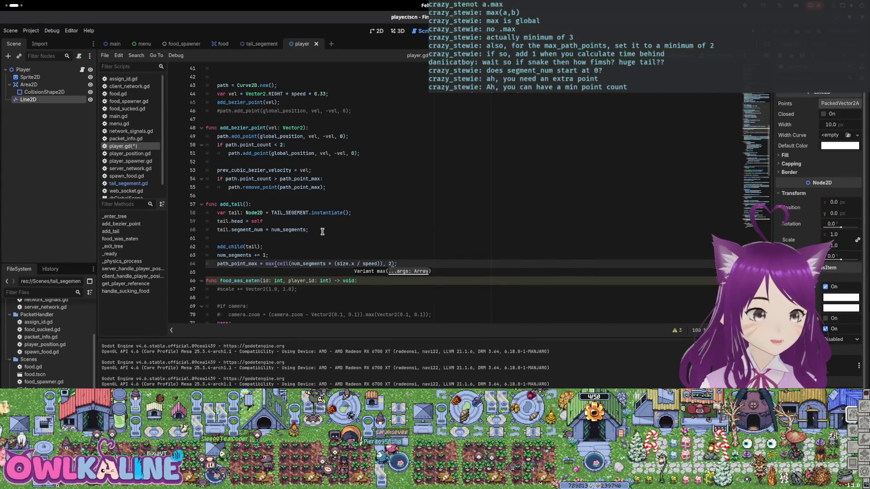
pyautogui.click(315, 217)
pyautogui.doubleClick(236, 263)
# - Rewrite line 40 the same way as max(ceil(...), 2) and save the script
pyautogui.hotkey('ctrl', 'f')
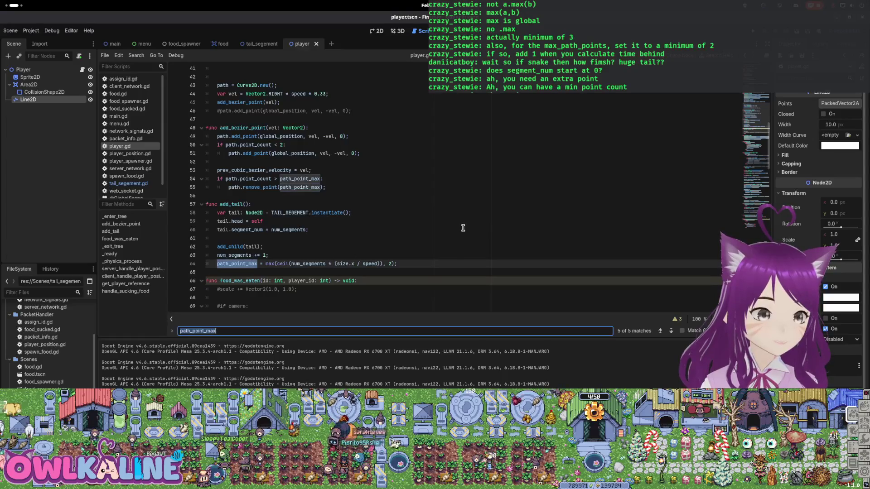
pyautogui.click(661, 331)
pyautogui.click(660, 331)
pyautogui.click(661, 331)
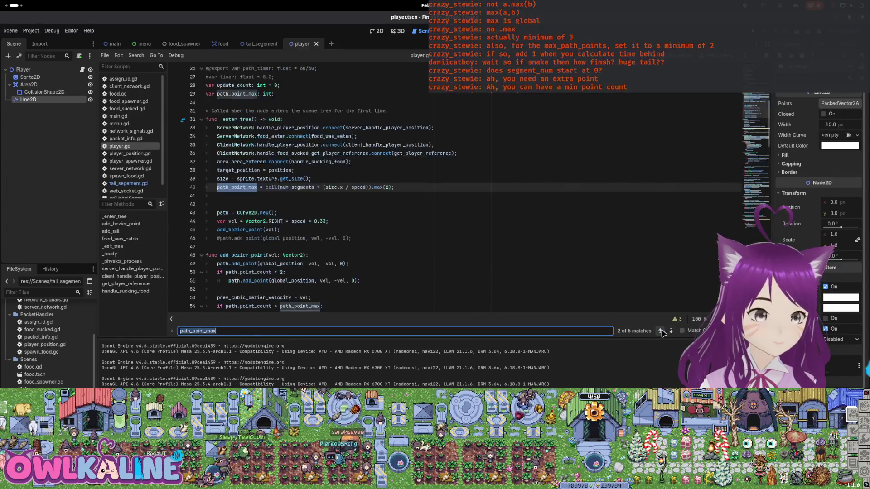
pyautogui.click(265, 187)
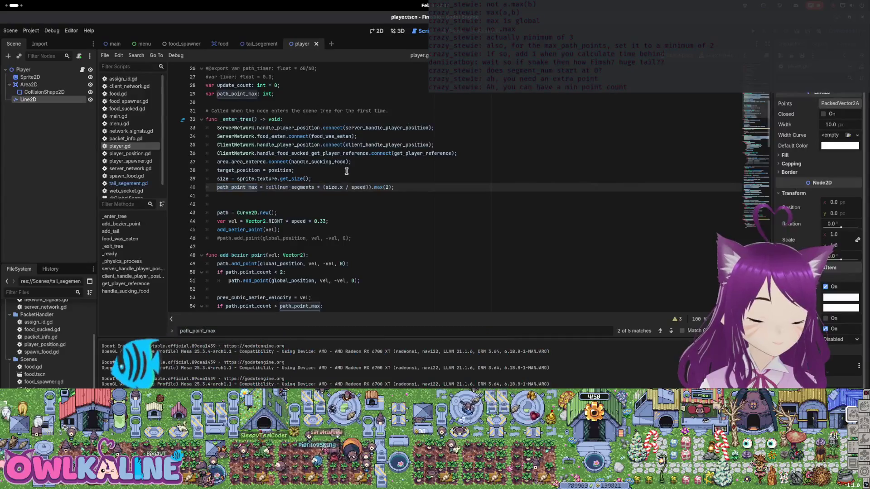
pyautogui.write('max(')
pyautogui.press('End')
pyautogui.press('Left')
pyautogui.write(')')
pyautogui.press('End')
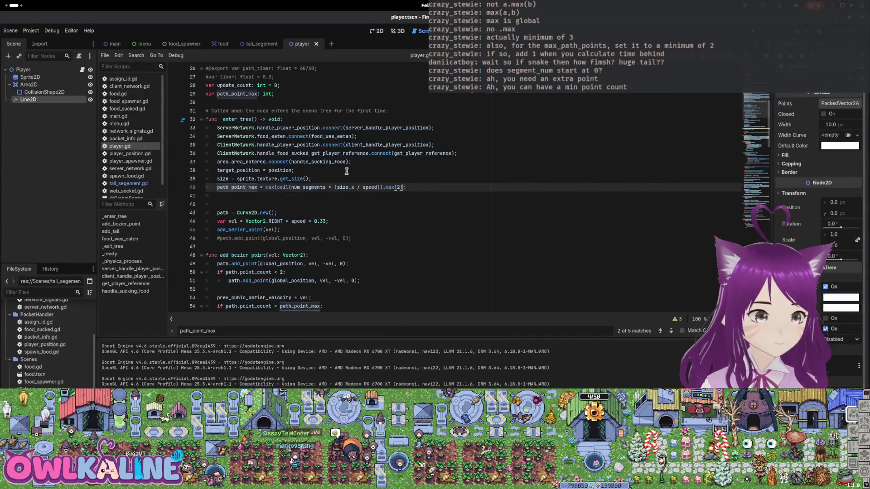
pyautogui.press('BackSpace')
pyautogui.press('Left')
pyautogui.press('Left')
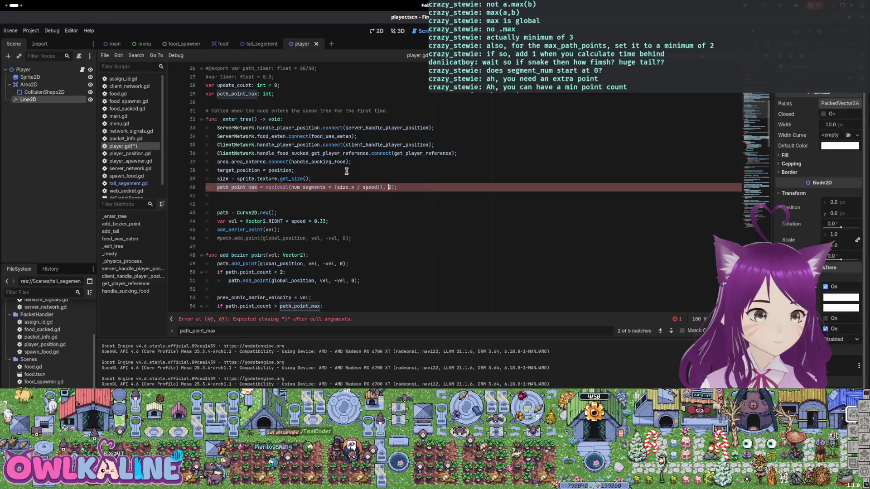
pyautogui.press('Right')
pyautogui.press('Right')
pyautogui.hotkey('ctrl', 's')
pyautogui.click(487, 157)
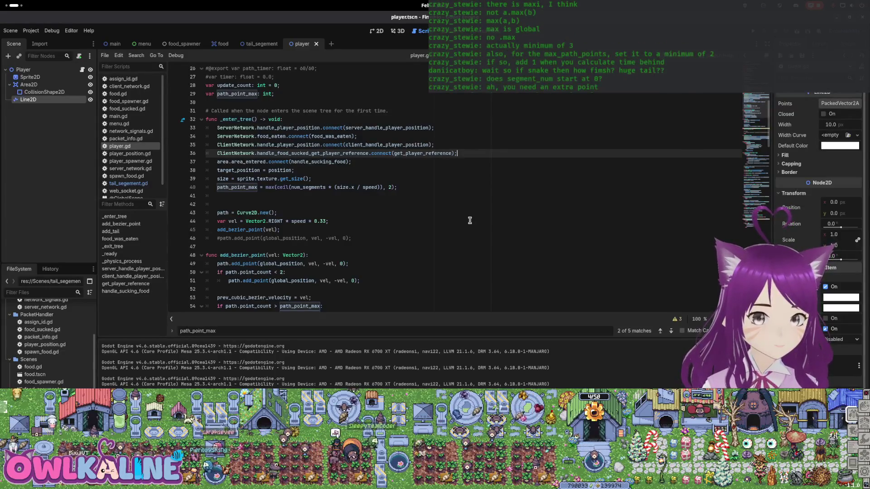
# - Change max to maxi in the path_point_max formulas on lines 40 and 64
pyautogui.click(274, 187)
pyautogui.write('i')
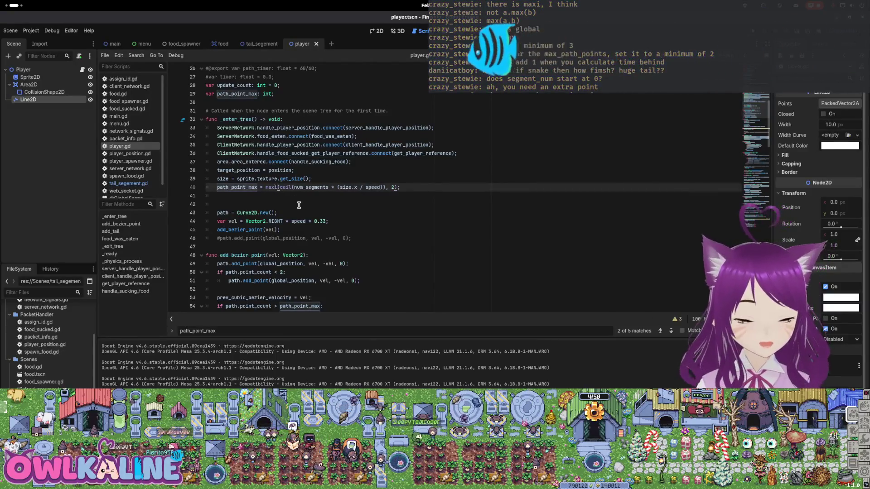
pyautogui.press('Escape')
pyautogui.scroll(-8, 311, 222)
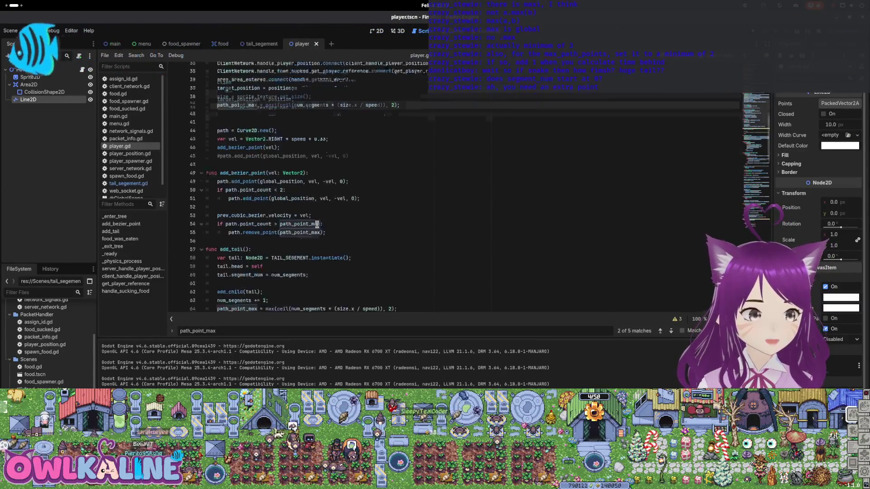
pyautogui.click(274, 187)
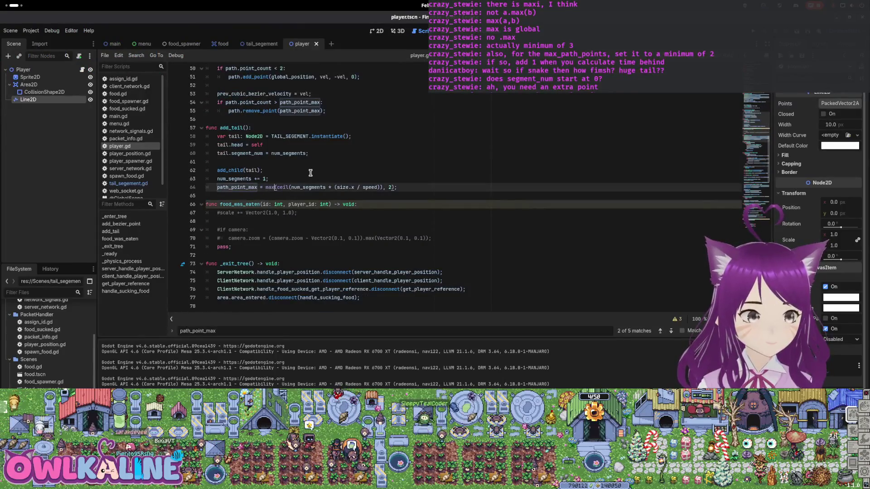
pyautogui.write('i')
pyautogui.press('Escape')
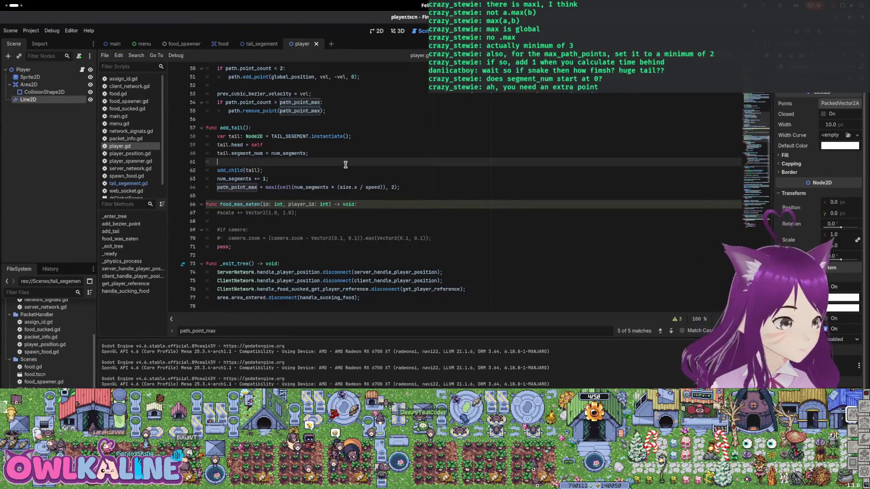
pyautogui.scroll(-1, 502, 212)
pyautogui.scroll(-20, 501, 213)
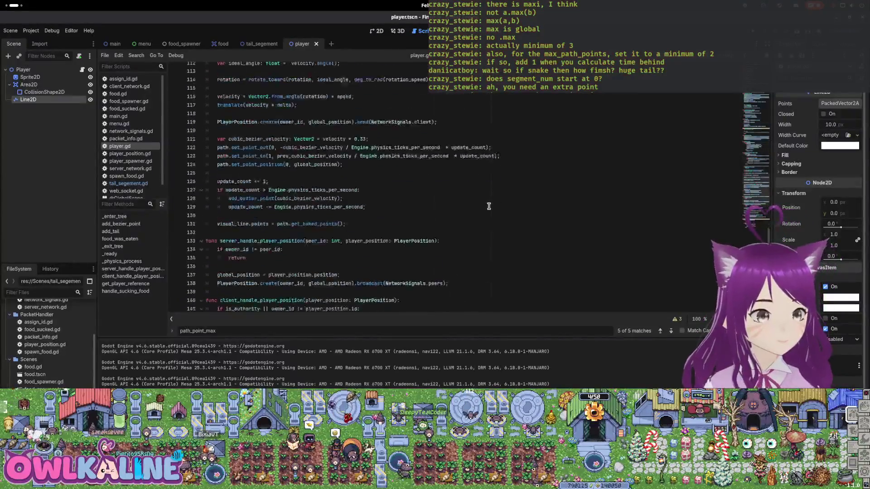
pyautogui.scroll(-1, 489, 206)
pyautogui.scroll(2, 489, 206)
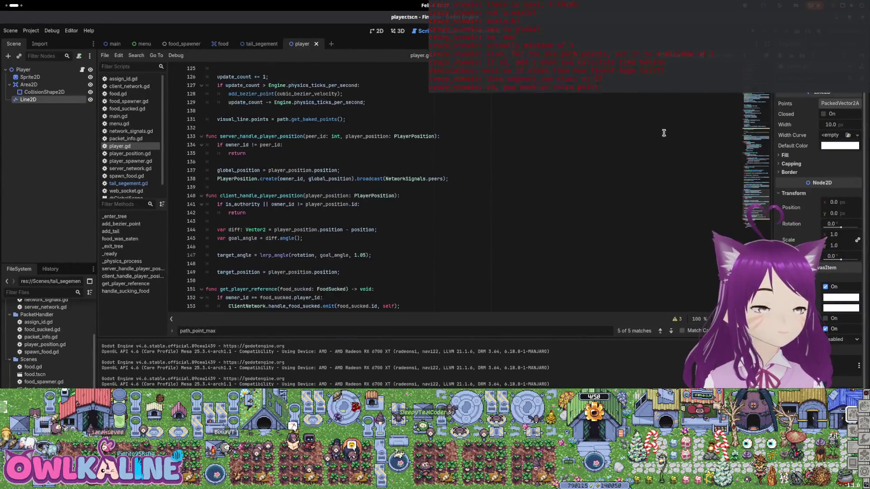
pyautogui.press('F5')
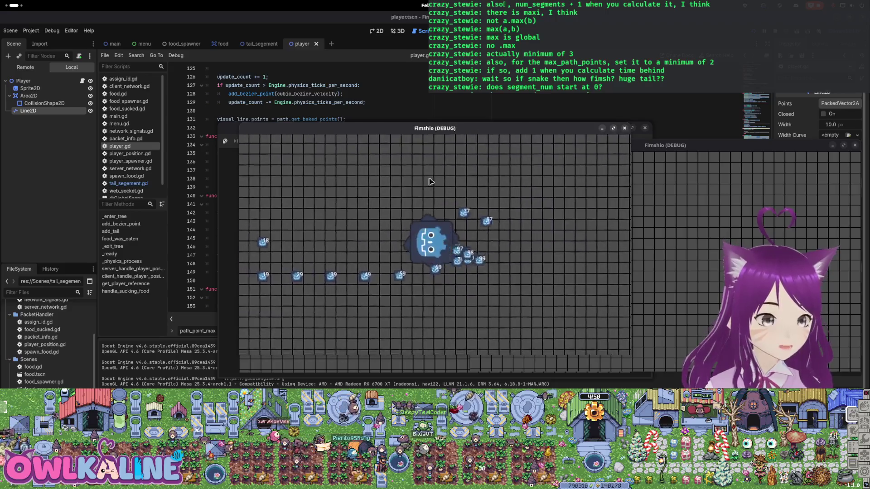
pyautogui.press('F8')
pyautogui.scroll(2, 326, 200)
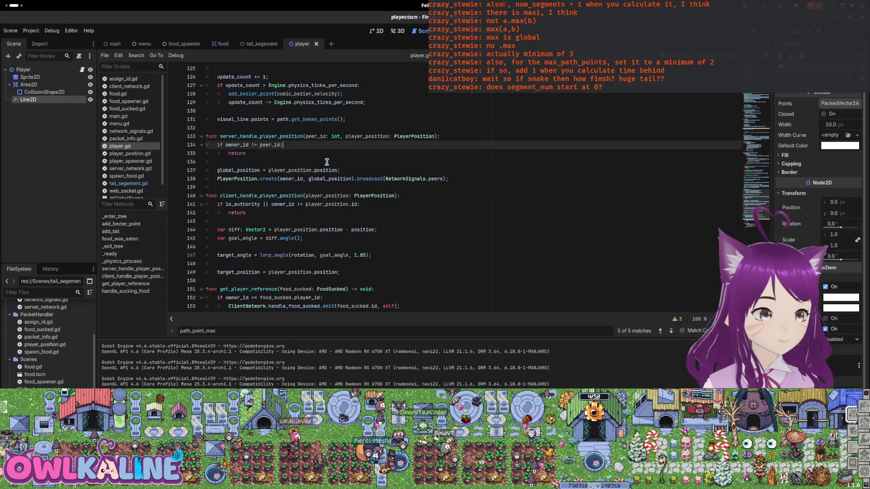
pyautogui.click(325, 200)
pyautogui.scroll(-5, 326, 200)
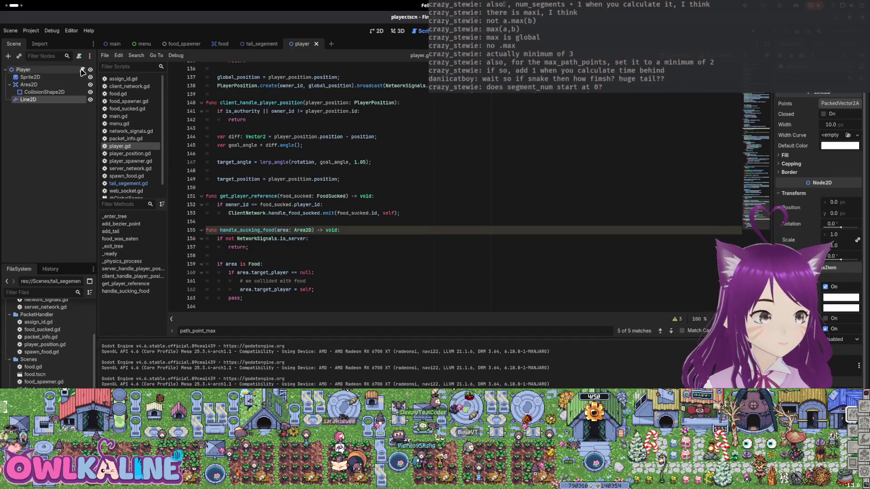
# - Replace is_key_pressed on line 104 with Input.is_action_just_pressed
pyautogui.click(272, 137)
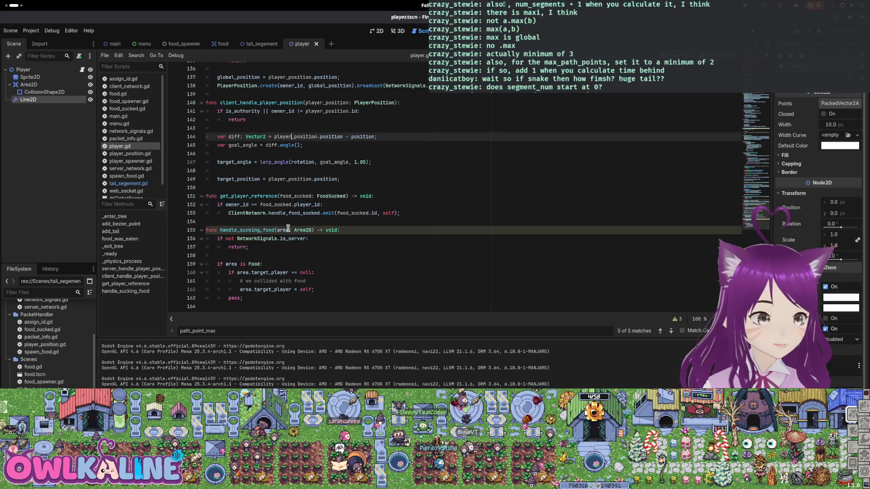
pyautogui.scroll(14, 288, 228)
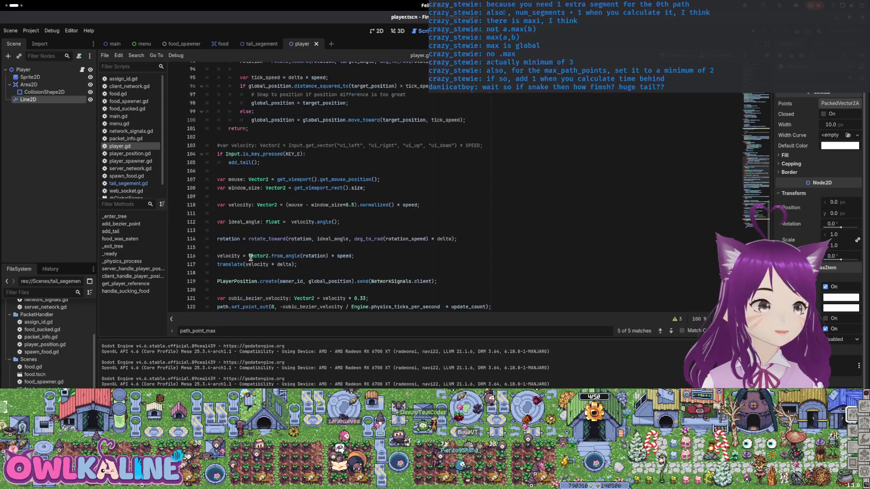
pyautogui.scroll(3, 251, 257)
pyautogui.doubleClick(272, 231)
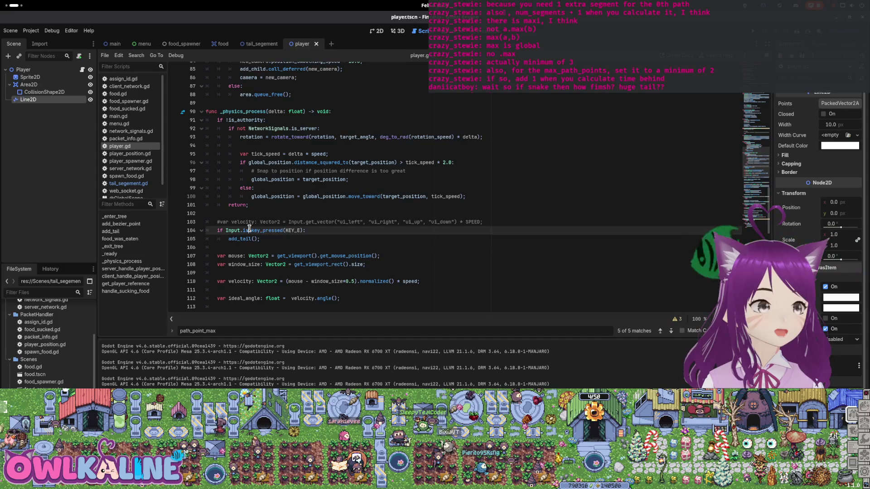
pyautogui.write('ju')
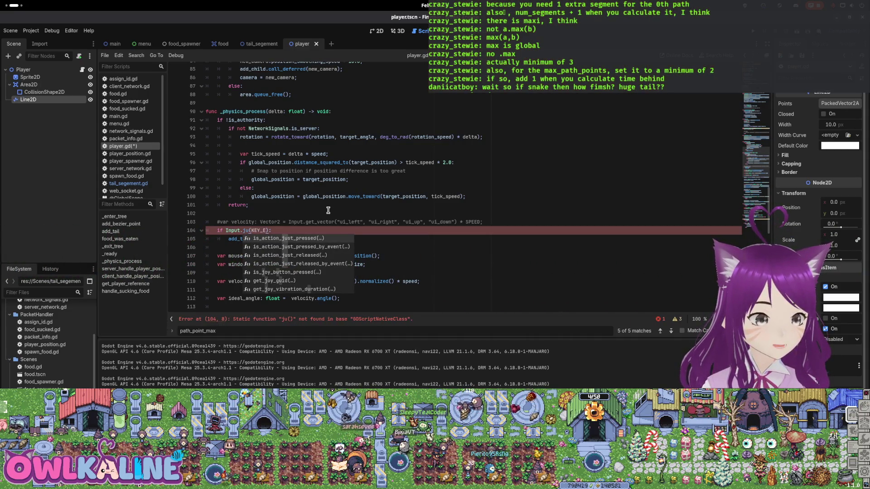
pyautogui.press('Down')
pyautogui.press('Down')
pyautogui.press('Down')
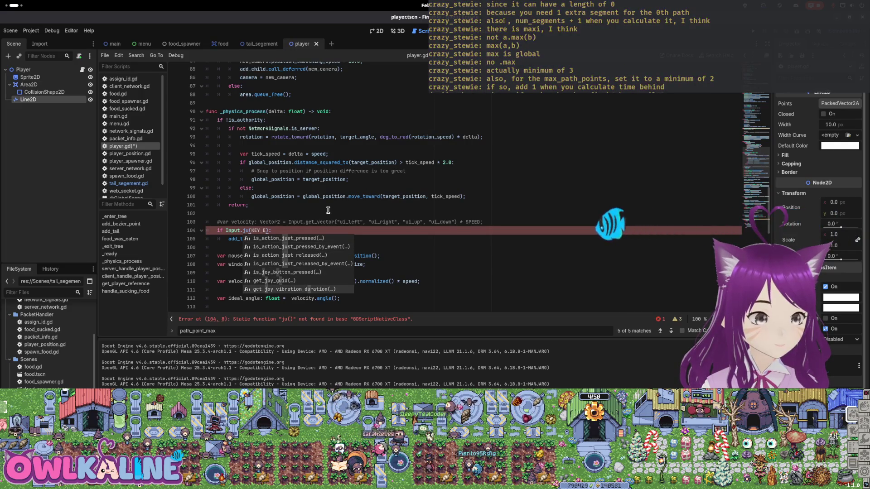
pyautogui.press('Up')
pyautogui.press('Up')
pyautogui.press('Up')
pyautogui.press('Return')
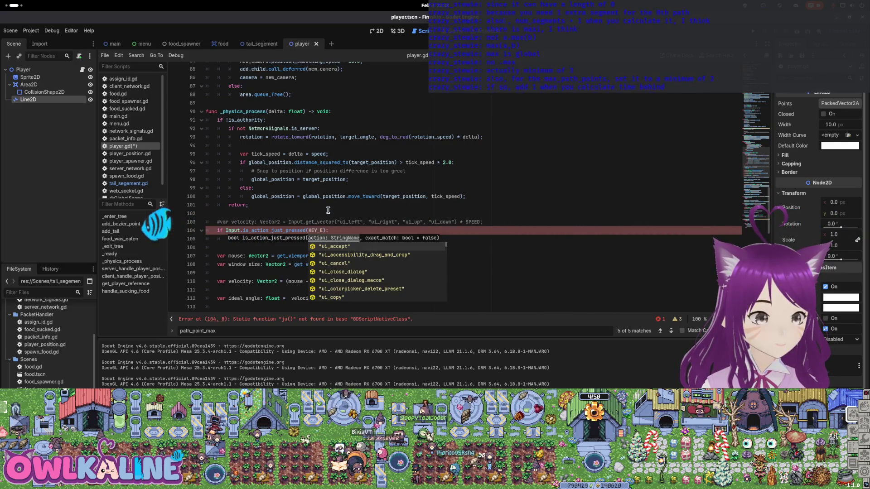
# - Pick "ui_left" as the action name and save the script
pyautogui.press('Down')
pyautogui.press('Down')
pyautogui.press('Down')
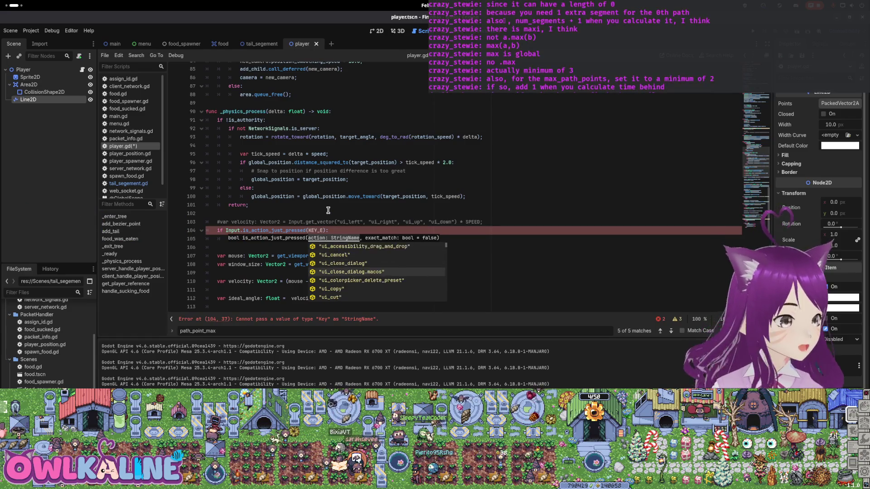
pyautogui.press('Down')
pyautogui.press('Down')
pyautogui.press('Down')
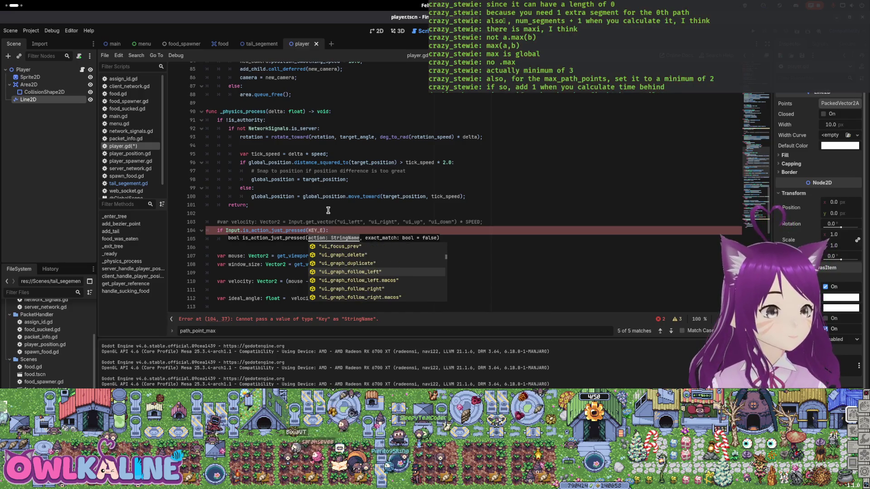
pyautogui.press('Down')
pyautogui.press('Down')
pyautogui.press('Down')
pyautogui.press('Down')
pyautogui.press('Down')
pyautogui.press('Down')
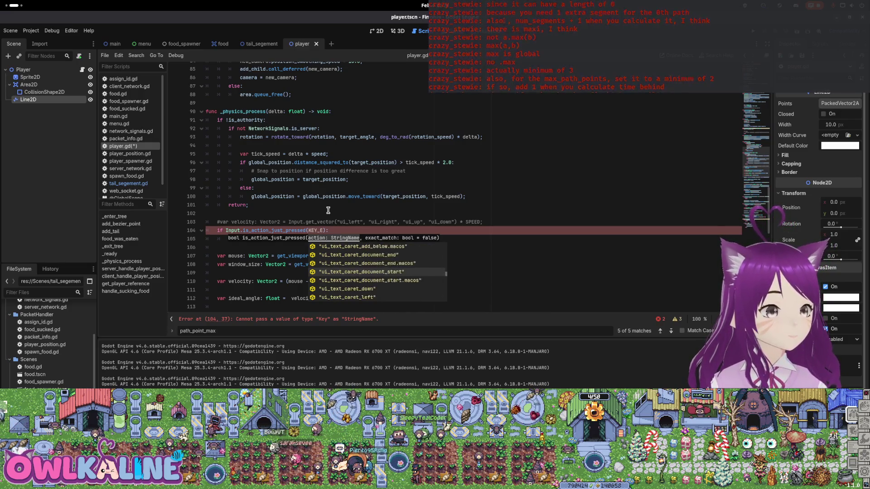
pyautogui.press('Down')
pyautogui.press('Down')
pyautogui.press('Down')
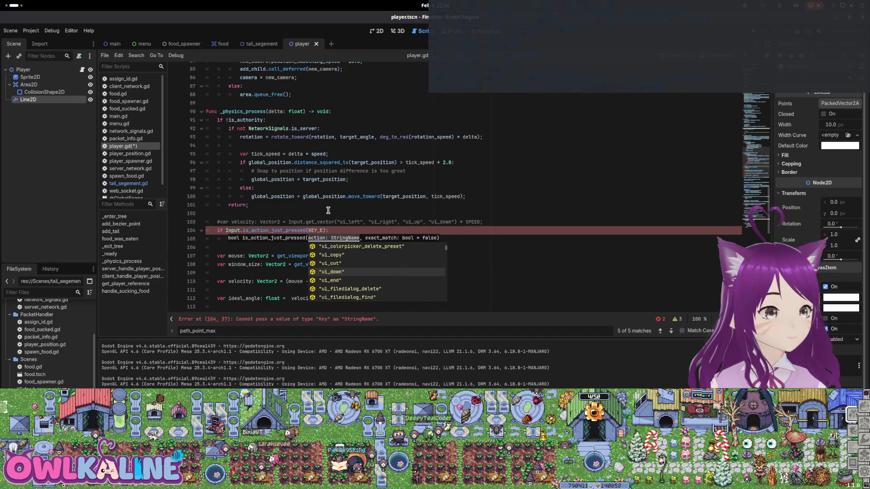
pyautogui.press('Down')
pyautogui.press('Down')
pyautogui.press('Down')
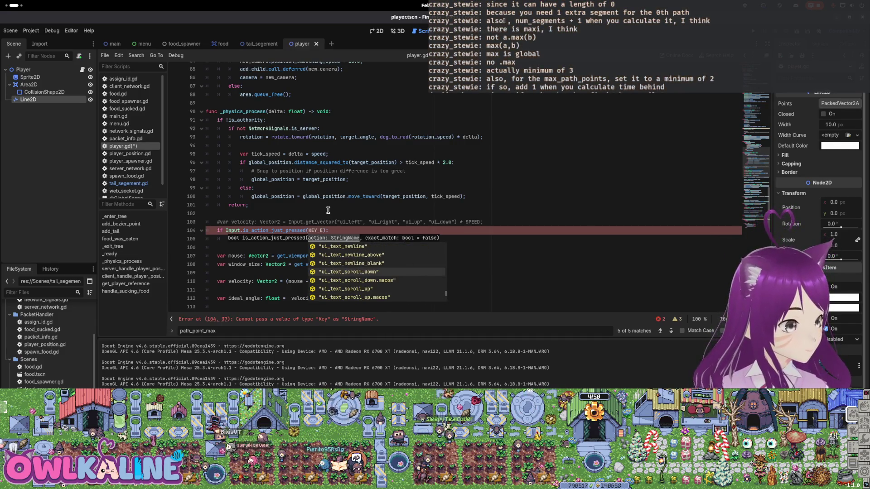
pyautogui.press('Up')
pyautogui.press('Up')
pyautogui.press('Up')
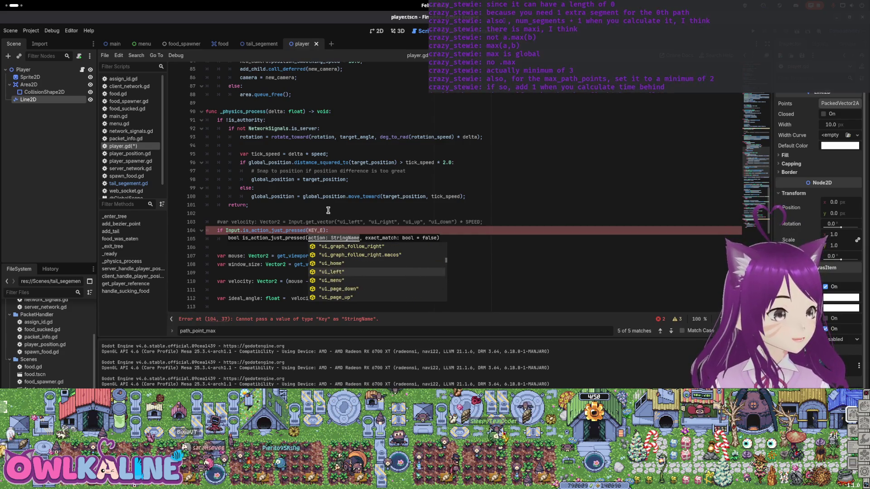
pyautogui.press('Down')
pyautogui.press('Return')
pyautogui.hotkey('ctrl', 's')
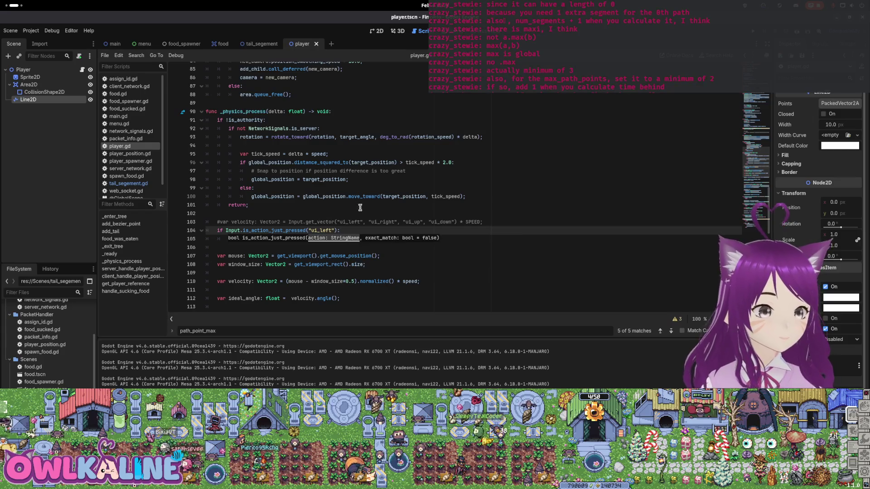
pyautogui.press('F5')
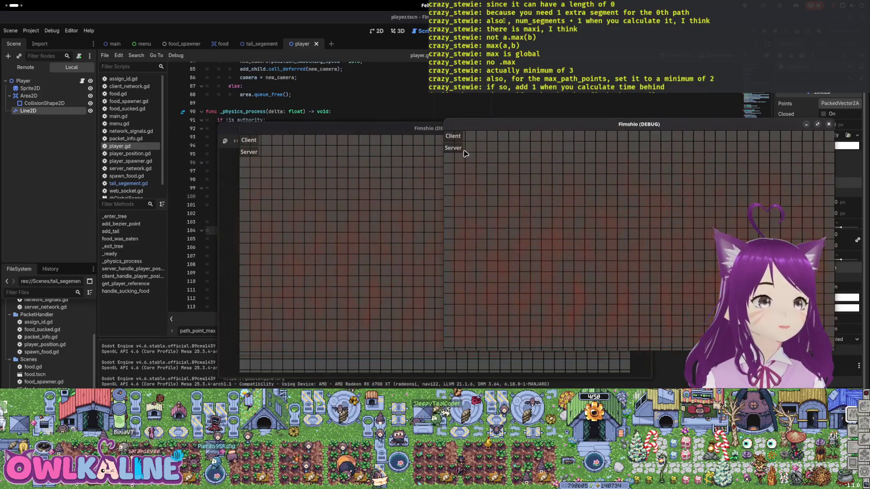
pyautogui.click(249, 141)
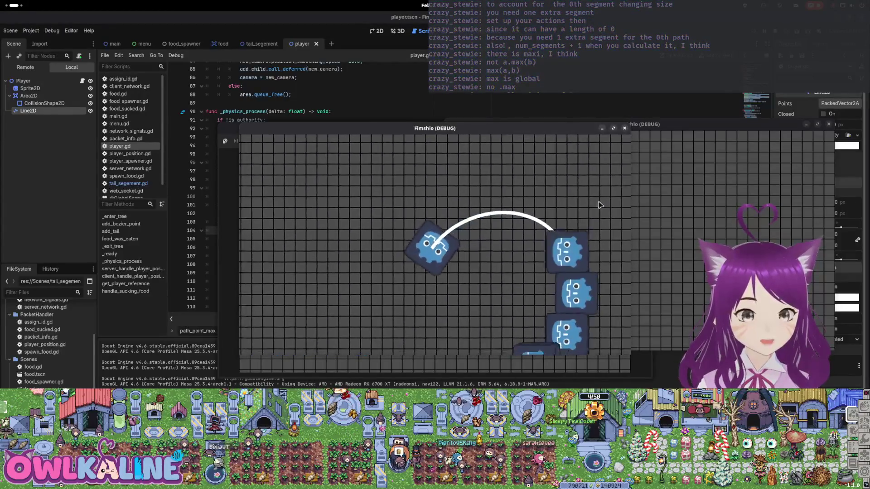
pyautogui.press('F8')
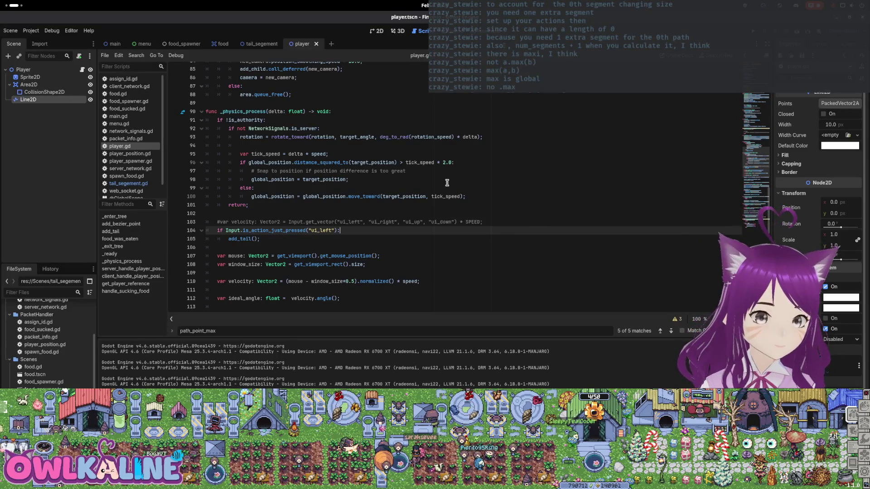
pyautogui.scroll(20, 430, 185)
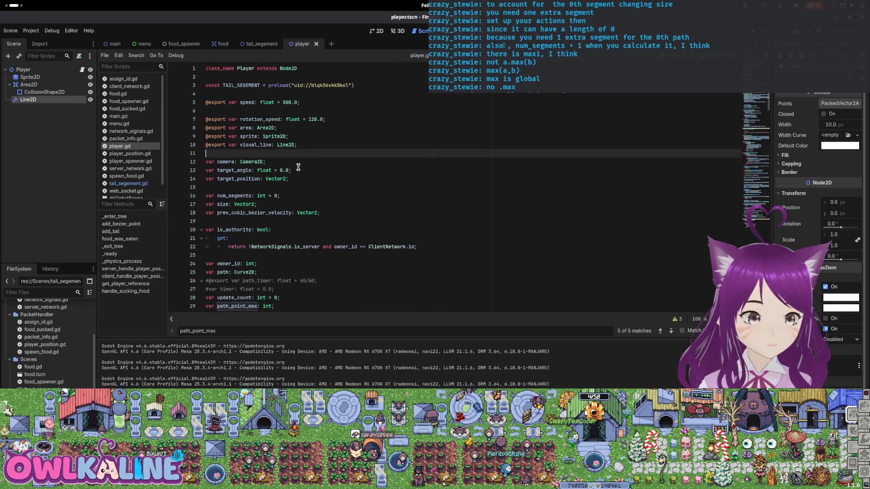
pyautogui.click(431, 153)
pyautogui.press('Down')
pyautogui.press('Down')
pyautogui.press('Down')
pyautogui.press('End')
pyautogui.press('Up')
pyautogui.press('Return')
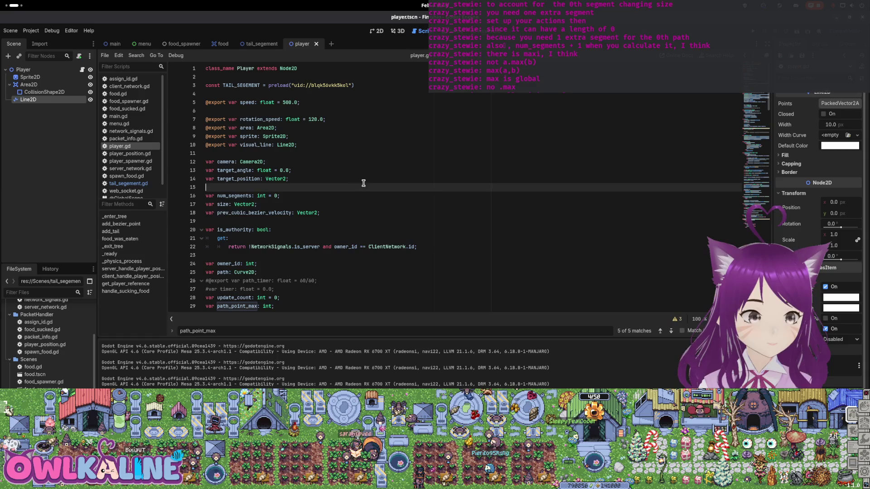
pyautogui.write('var min')
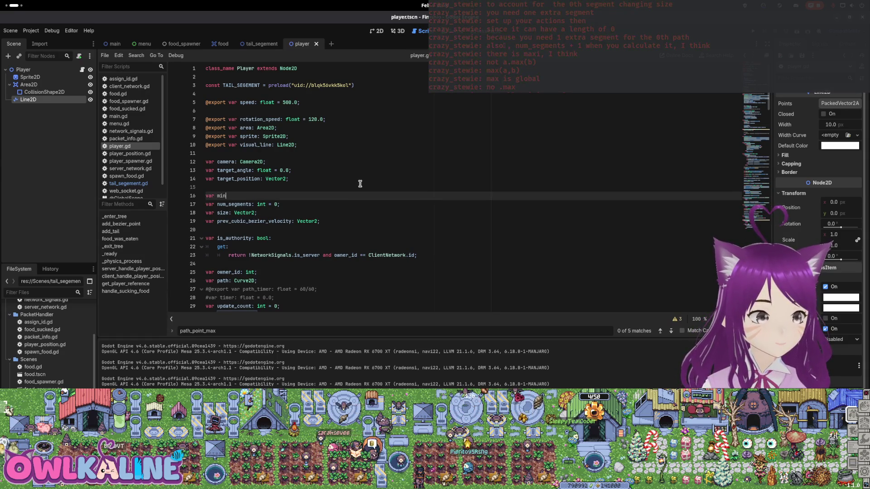
pyautogui.write('ege')
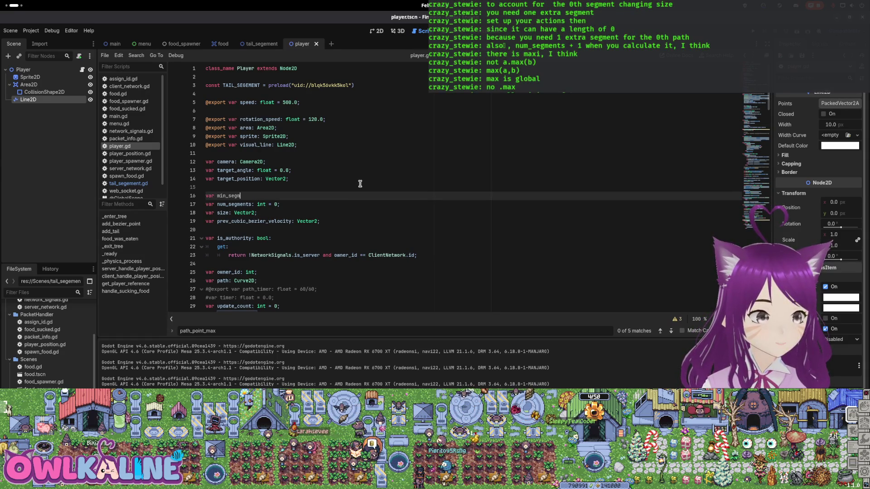
pyautogui.write('ents: int = 3;')
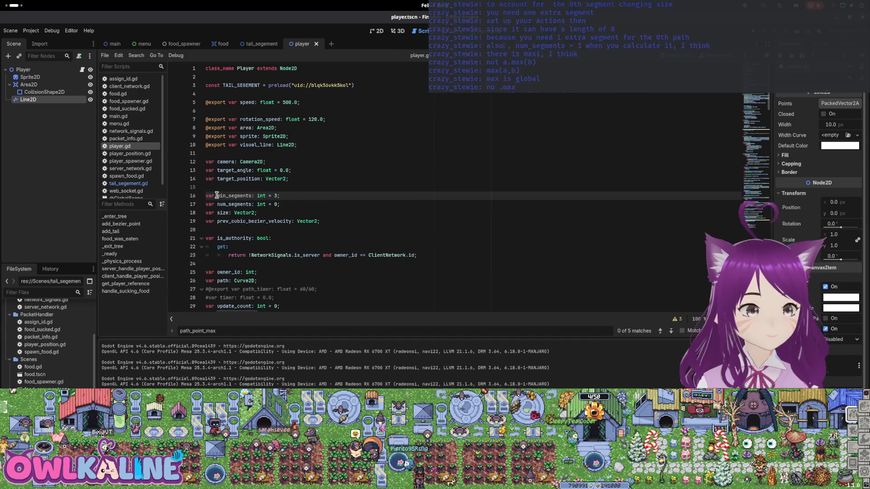
pyautogui.doubleClick(217, 195)
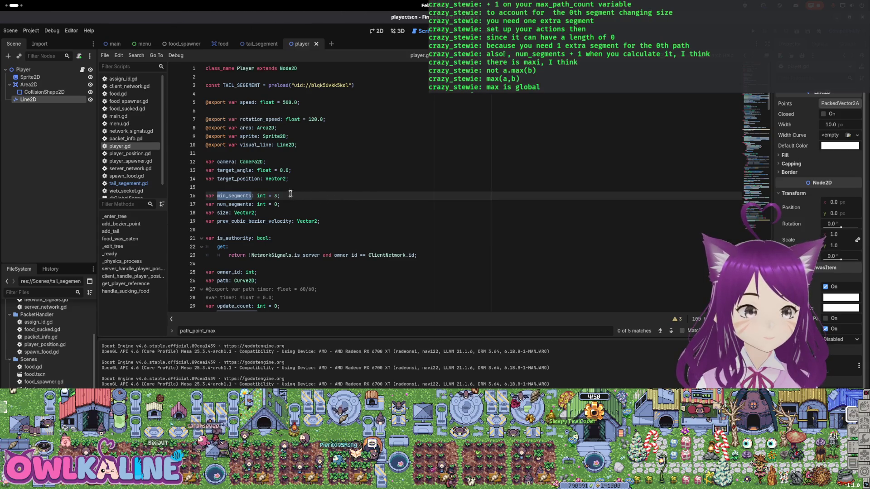
pyautogui.moveTo(289, 195); pyautogui.dragTo(205, 195)
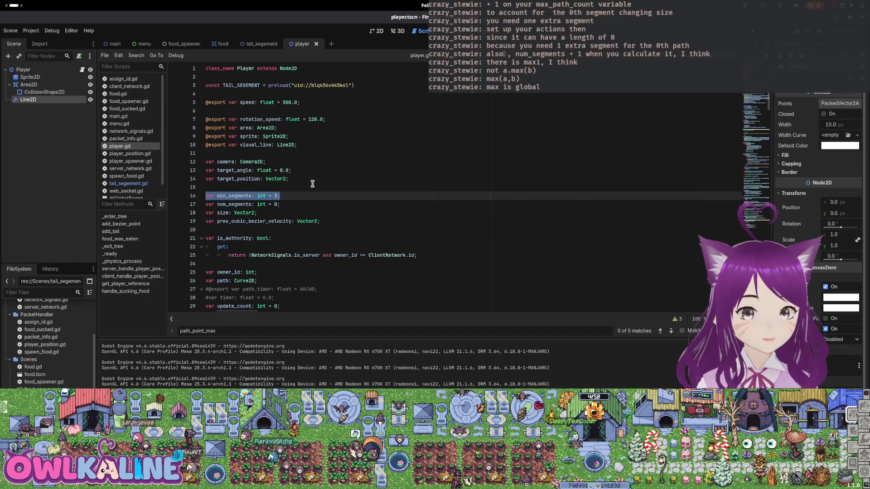
pyautogui.press('BackSpace')
pyautogui.press('BackSpace')
pyautogui.hotkey('ctrl', 's')
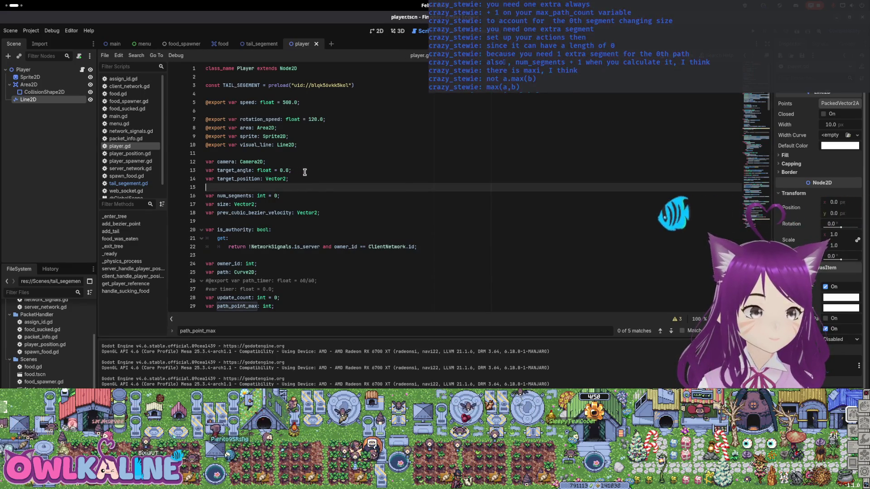
pyautogui.hotkey('ctrl', 'z')
pyautogui.hotkey('ctrl', 's')
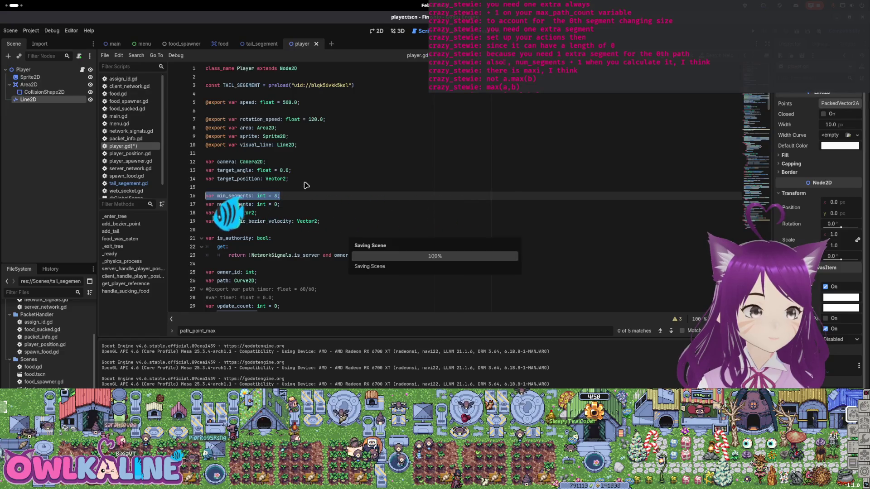
pyautogui.doubleClick(234, 195)
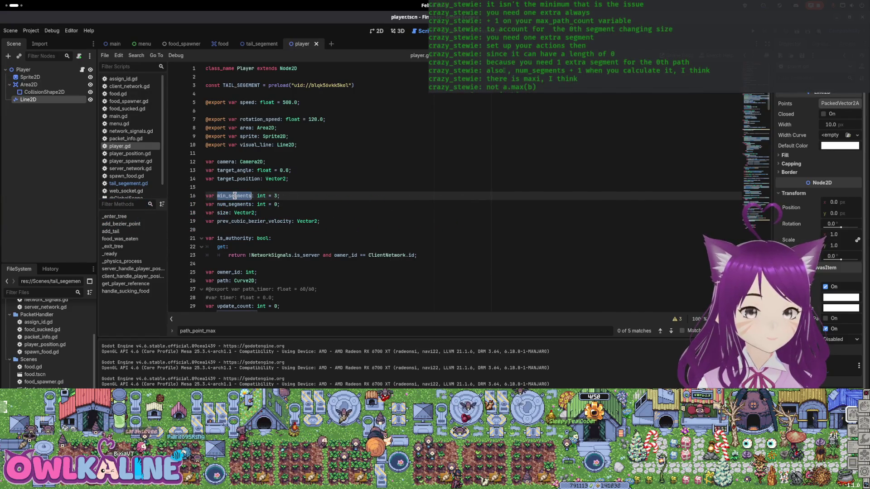
pyautogui.moveTo(279, 196); pyautogui.dragTo(206, 195)
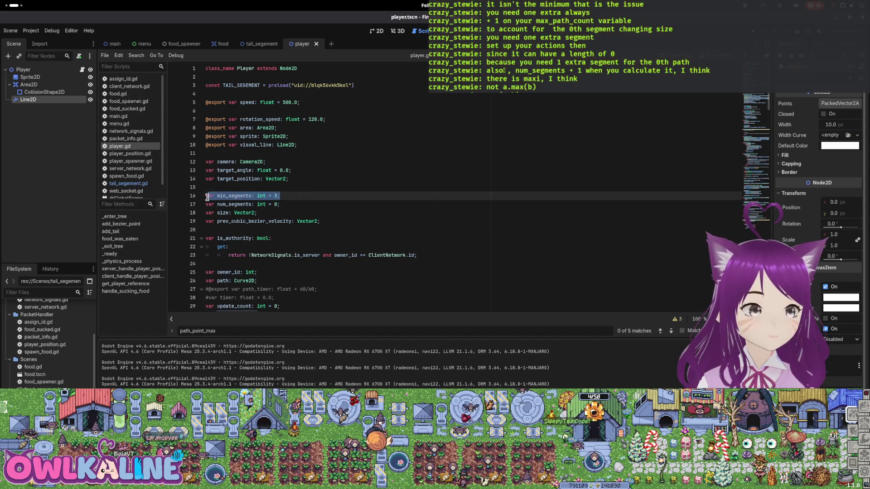
pyautogui.press('BackSpace')
pyautogui.press('BackSpace')
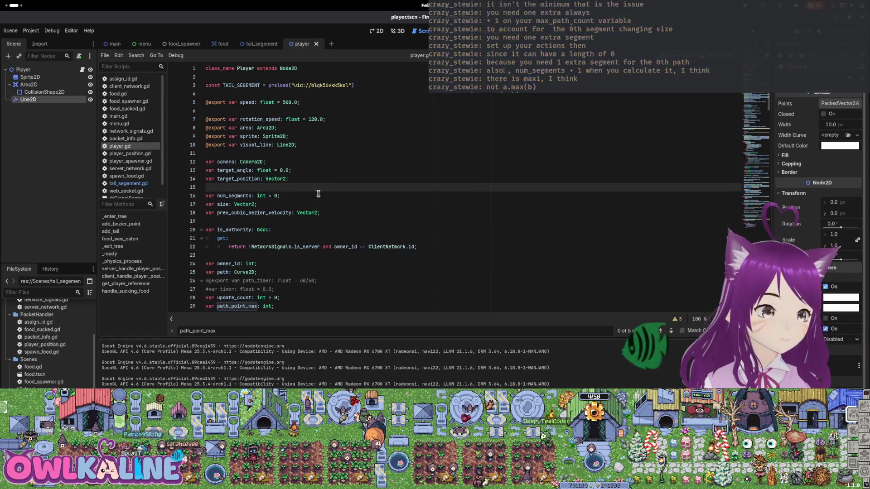
# - Append + 1 after maxi(ceil(num_segments * (size.x / speed)), 2) in the path_point_max assignments on lines 40 and 64
pyautogui.scroll(-4, 311, 191)
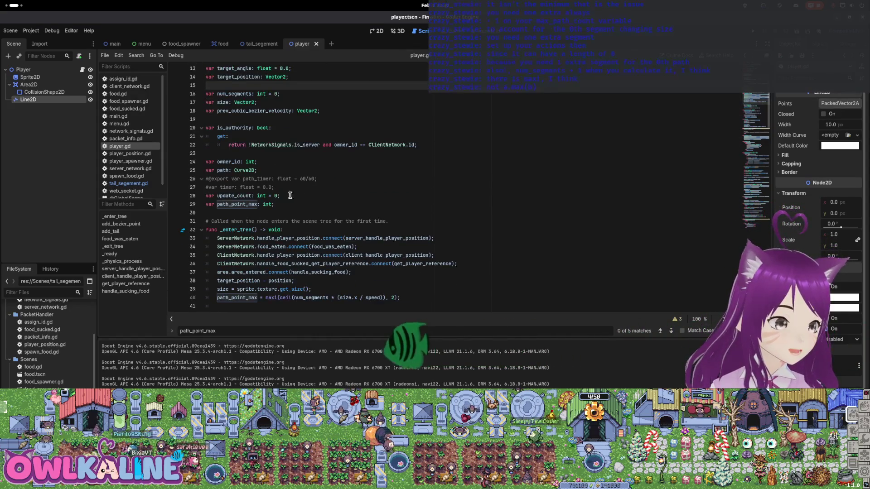
pyautogui.doubleClick(229, 203)
pyautogui.scroll(-3, 308, 189)
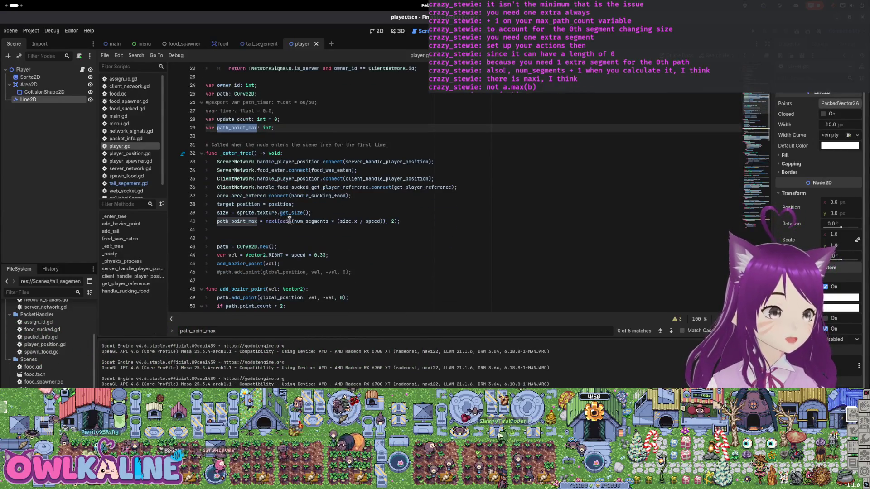
pyautogui.click(408, 221)
pyautogui.write('+ 1')
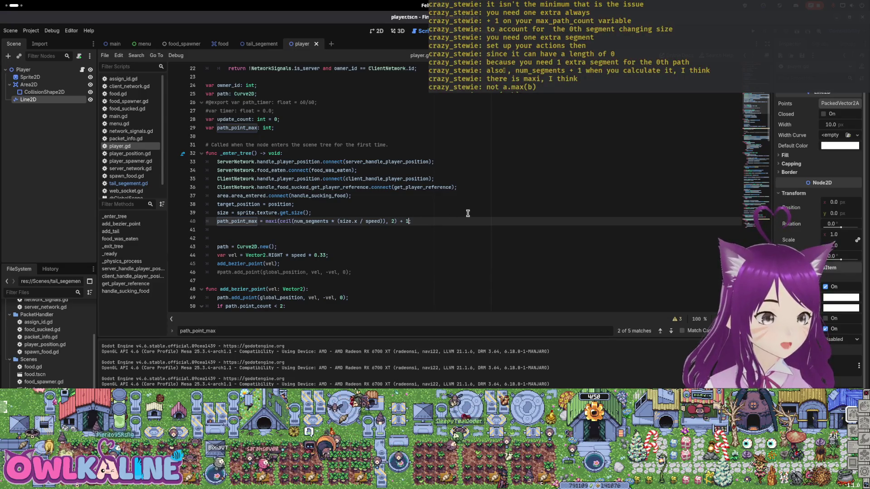
pyautogui.doubleClick(246, 222)
pyautogui.scroll(-6, 359, 209)
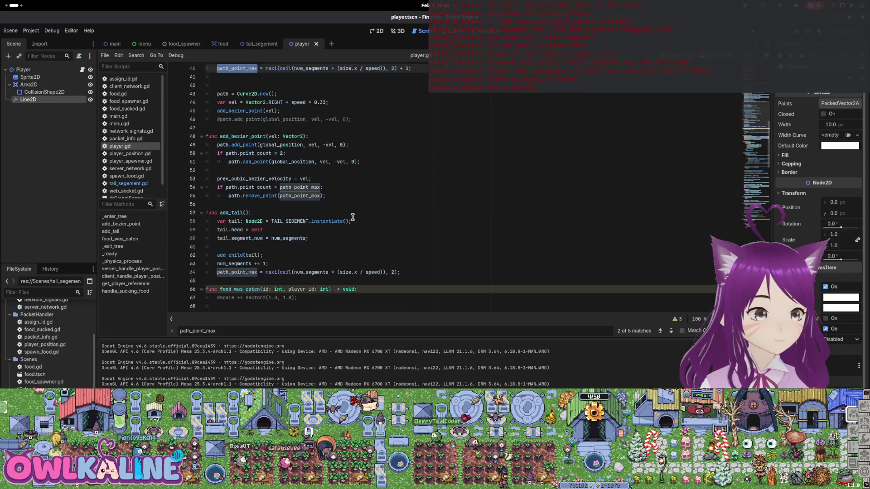
pyautogui.scroll(-3, 335, 206)
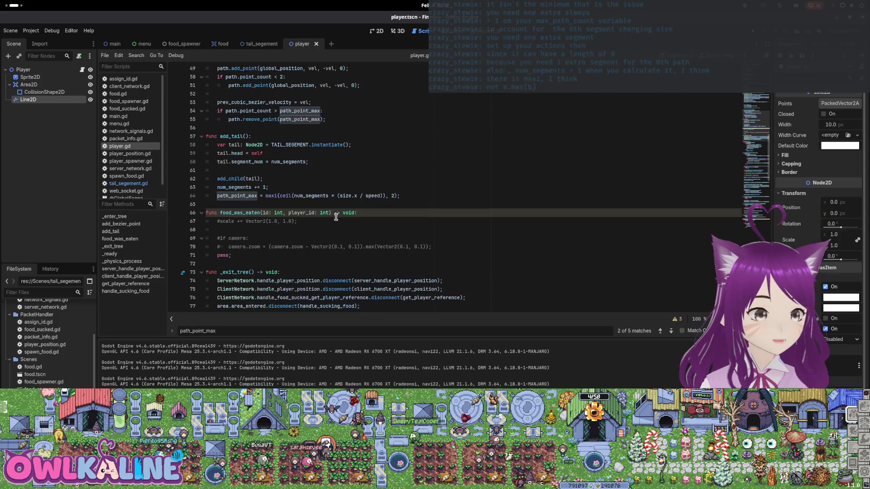
pyautogui.click(399, 194)
pyautogui.write(';')
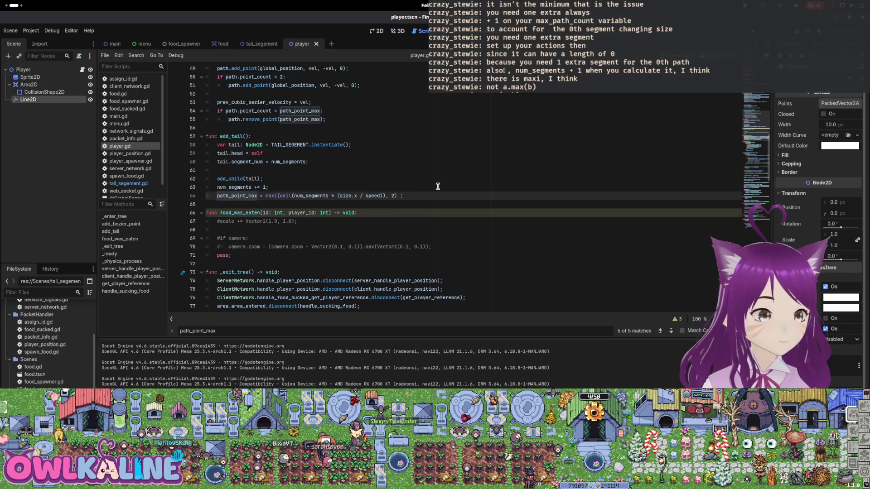
pyautogui.write('+ 1')
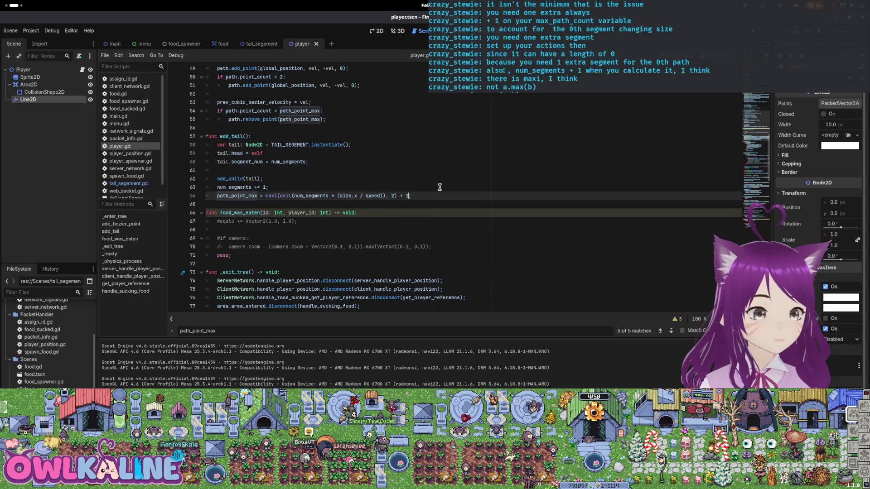
pyautogui.scroll(-14, 455, 179)
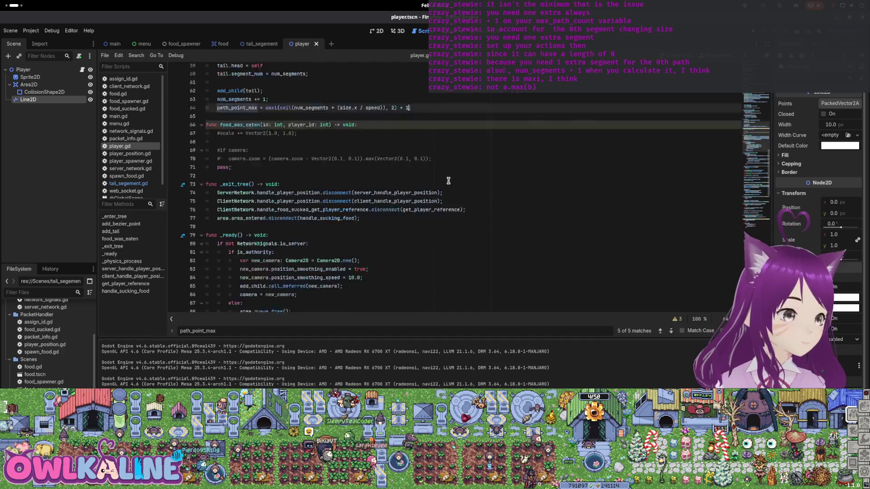
pyautogui.press('F5')
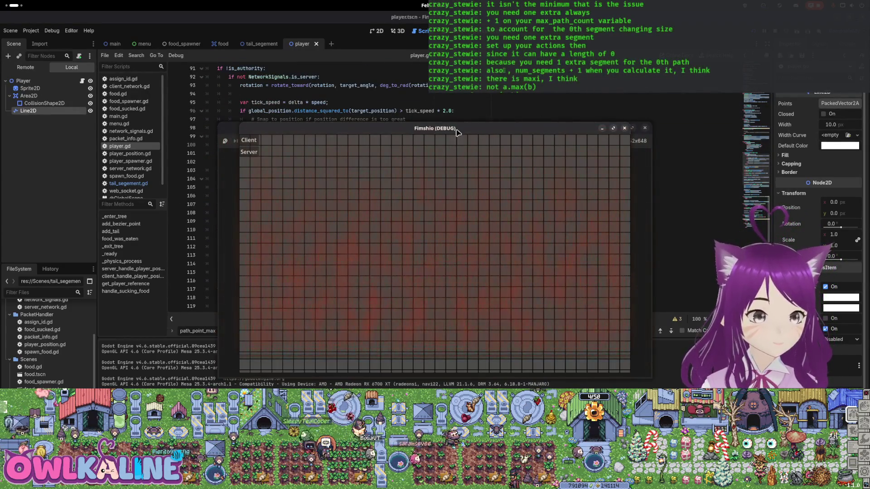
pyautogui.click(254, 140)
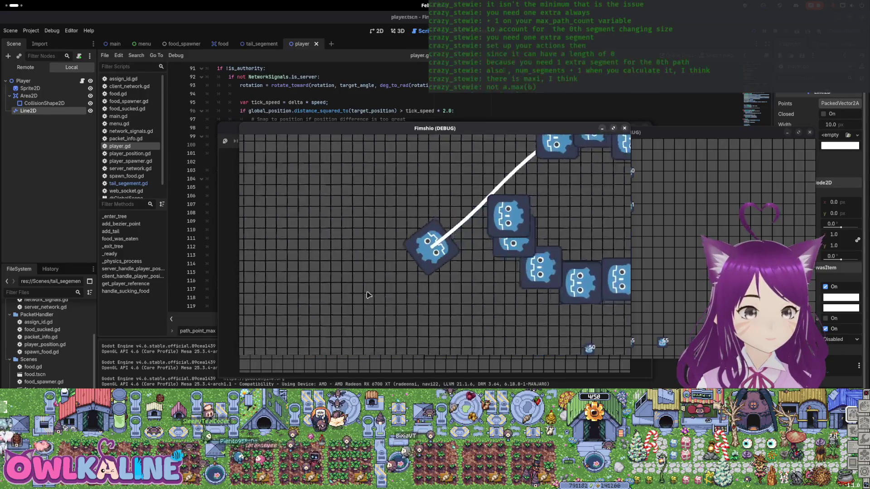
pyautogui.press('F8')
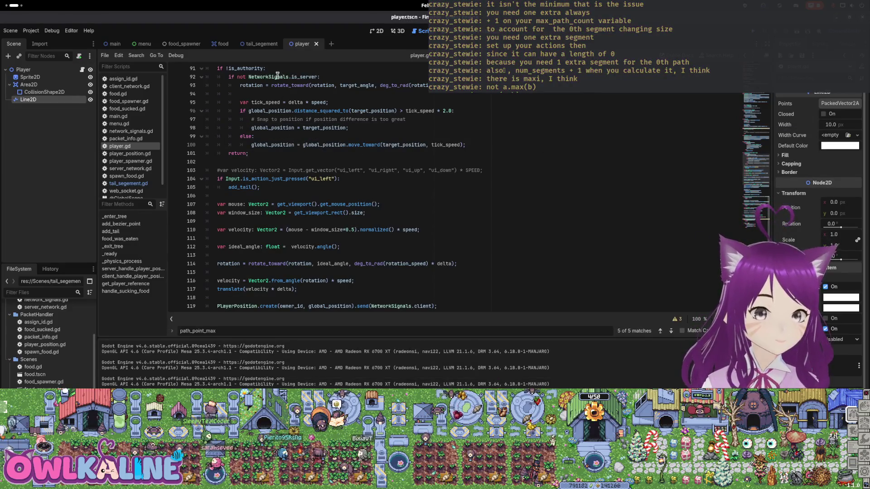
# - In tail_segement.gd, remove the trailing + 1.0 from time_behind on line 26 and save
pyautogui.click(261, 44)
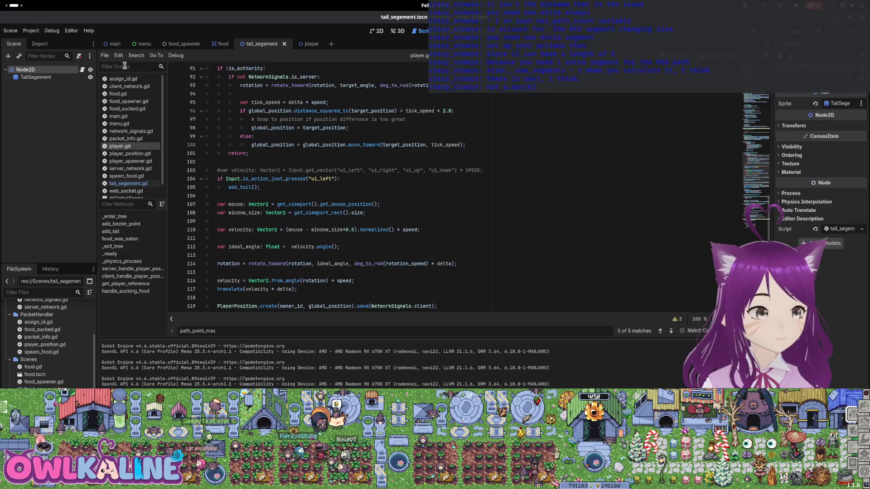
pyautogui.click(83, 70)
pyautogui.click(314, 196)
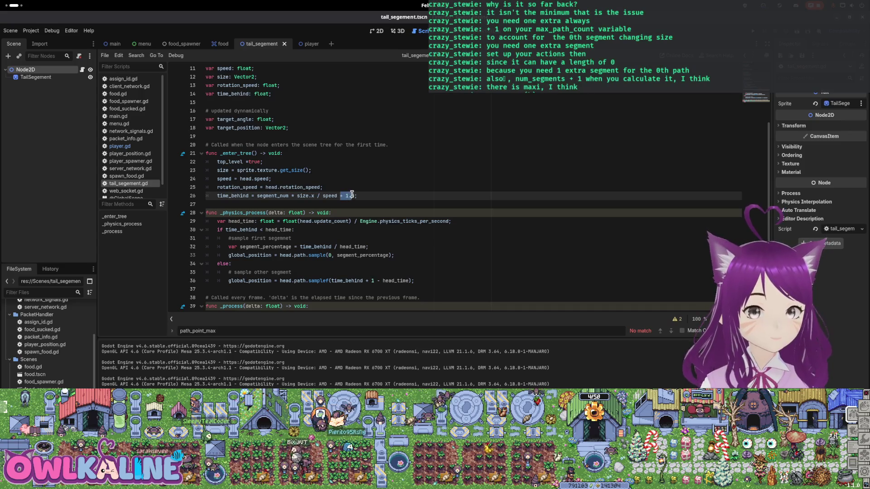
pyautogui.moveTo(352, 193); pyautogui.dragTo(355, 196)
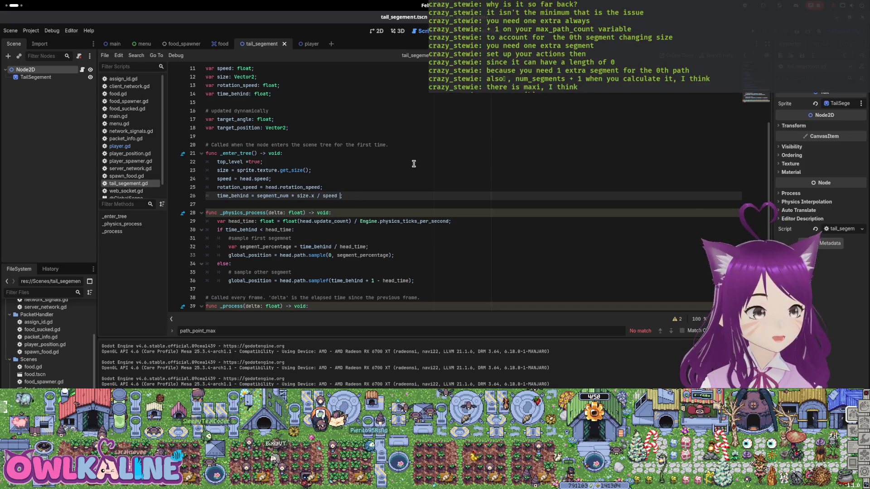
pyautogui.press('BackSpace')
pyautogui.hotkey('ctrl', 's')
# - Run the project, start one instance as server, then stop the game with F8
pyautogui.press('F5')
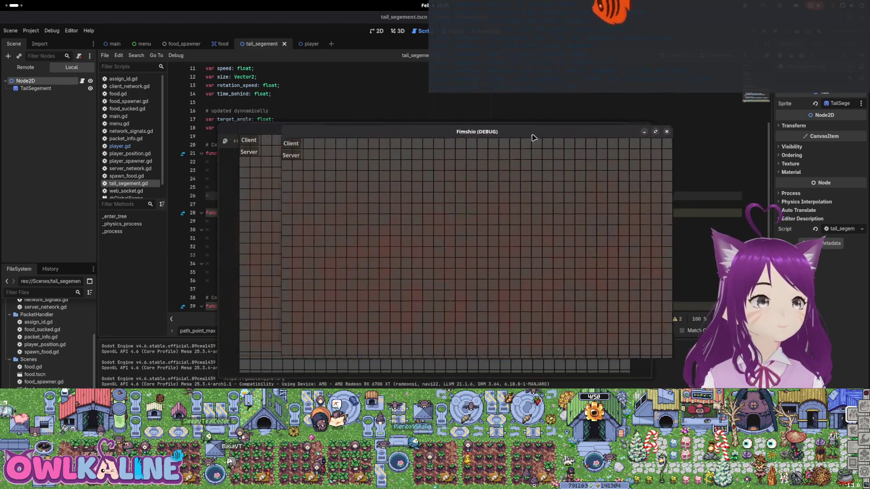
pyautogui.click(395, 158)
pyautogui.click(258, 142)
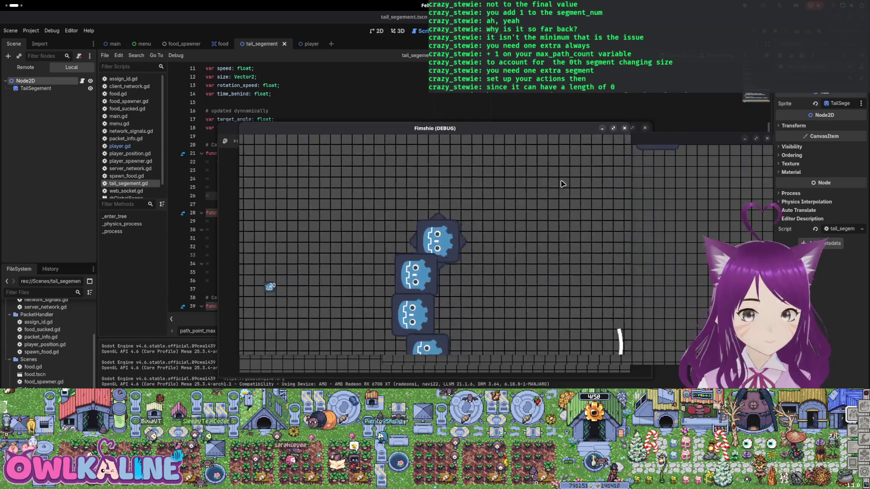
pyautogui.press('F8')
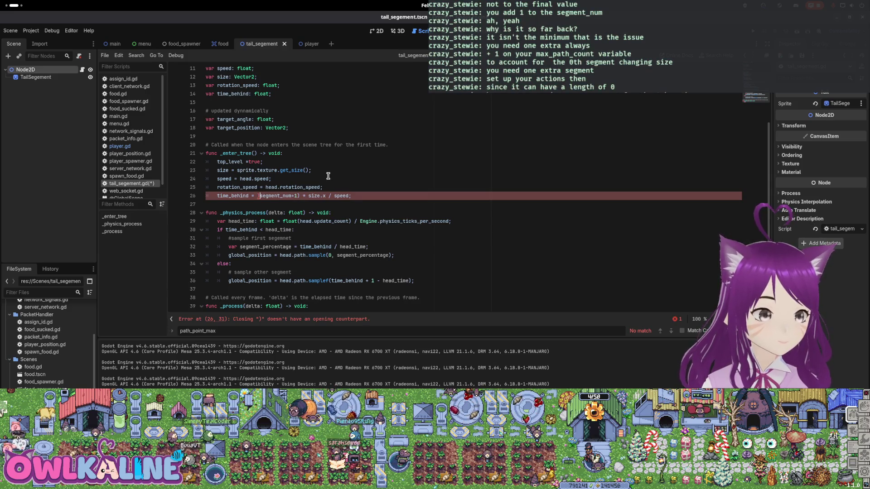
# - Save tail_segement.gd, run the project, and move the second game window aside
pyautogui.hotkey('ctrl', 's')
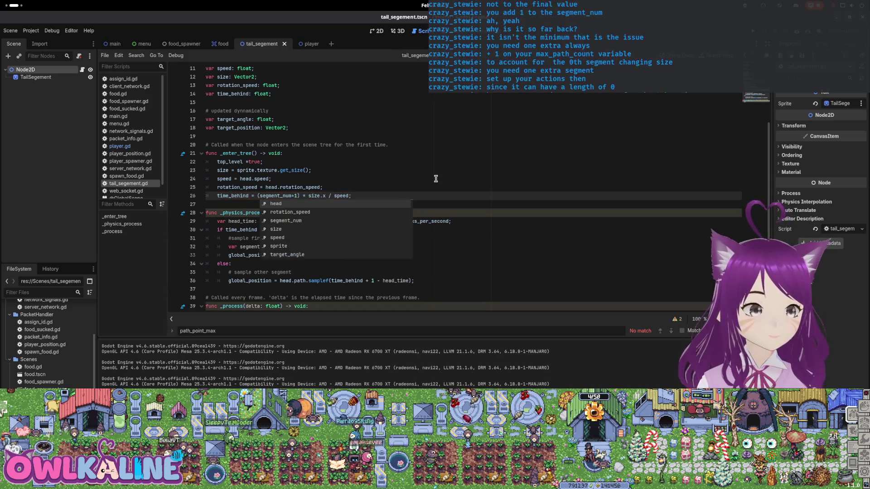
pyautogui.click(755, 35)
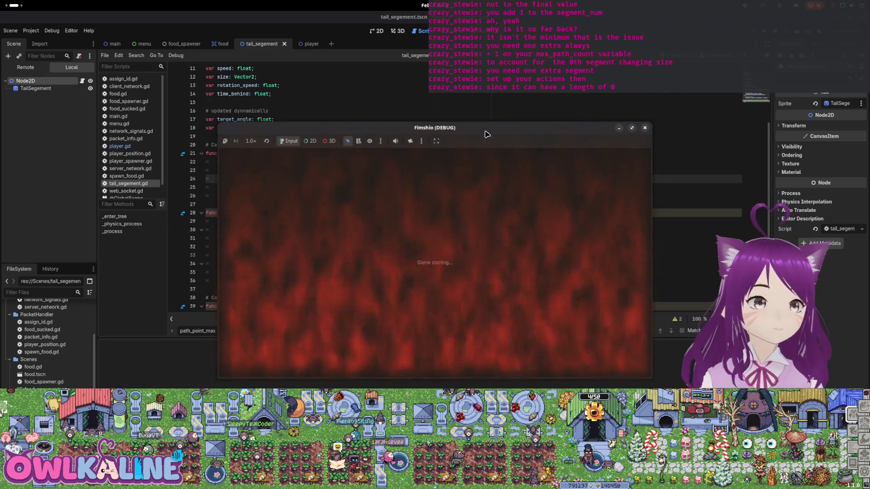
pyautogui.moveTo(321, 133); pyautogui.dragTo(602, 141)
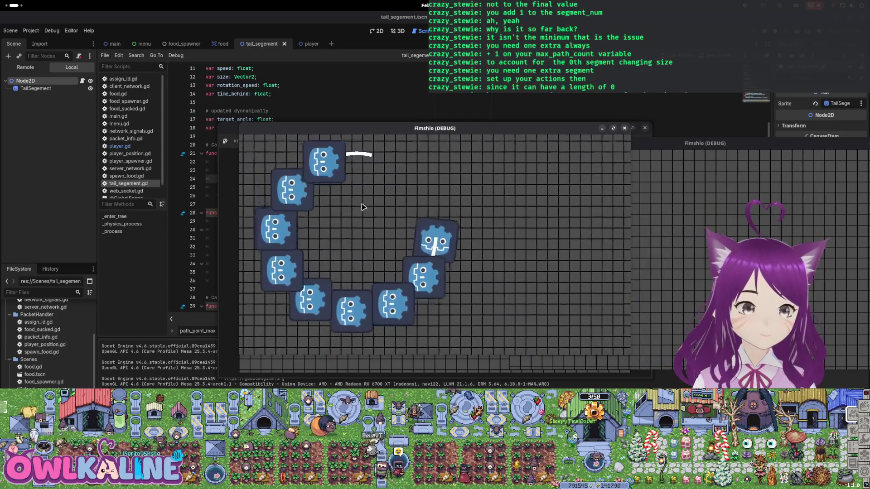
# - Stop the game and switch to the player scene's player.gd script
pyautogui.press('F8')
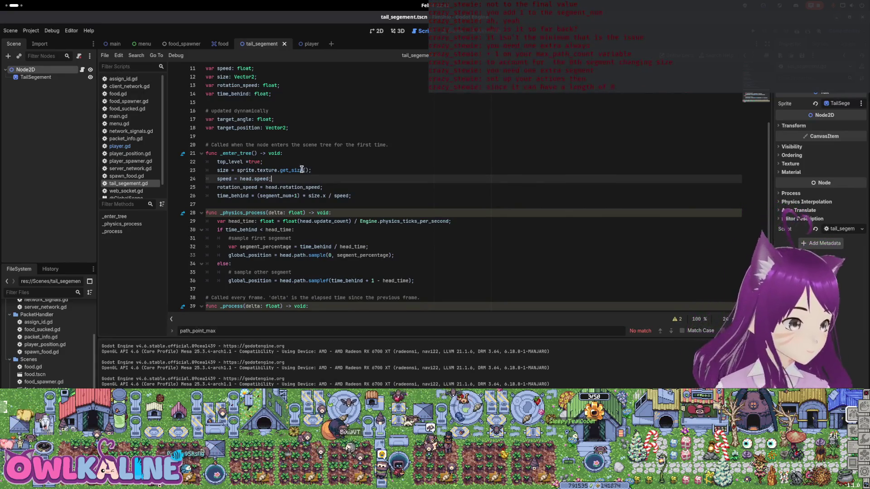
pyautogui.doubleClick(278, 194)
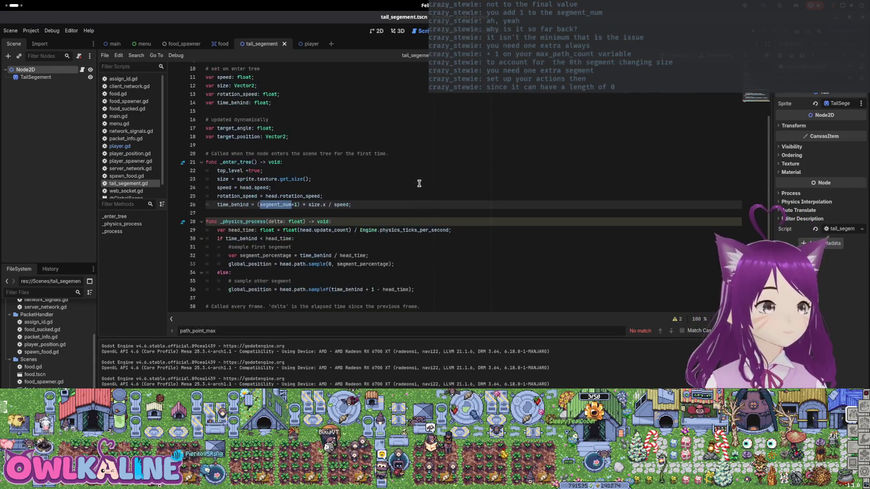
pyautogui.scroll(-1, 419, 183)
pyautogui.click(309, 44)
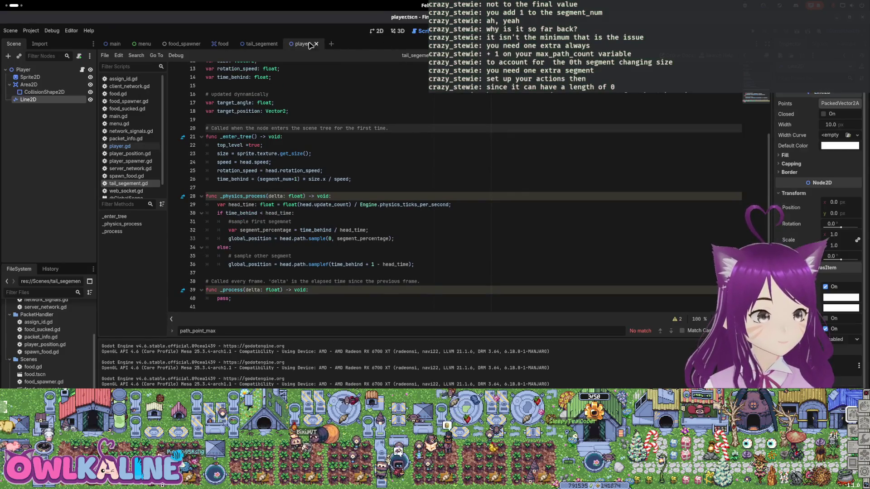
pyautogui.click(83, 70)
# - Trace num_segments through add_tail and rework the increment and path_point_max formula around num_segments+1
pyautogui.scroll(5, 295, 124)
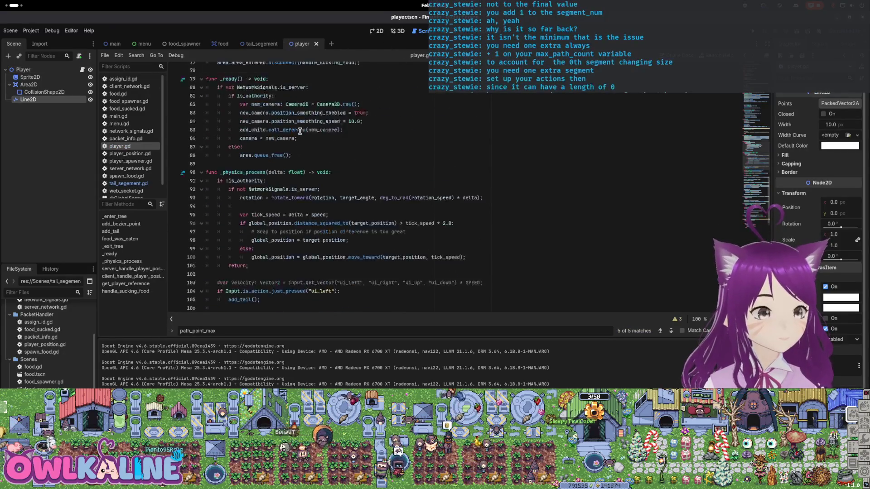
pyautogui.scroll(8, 295, 140)
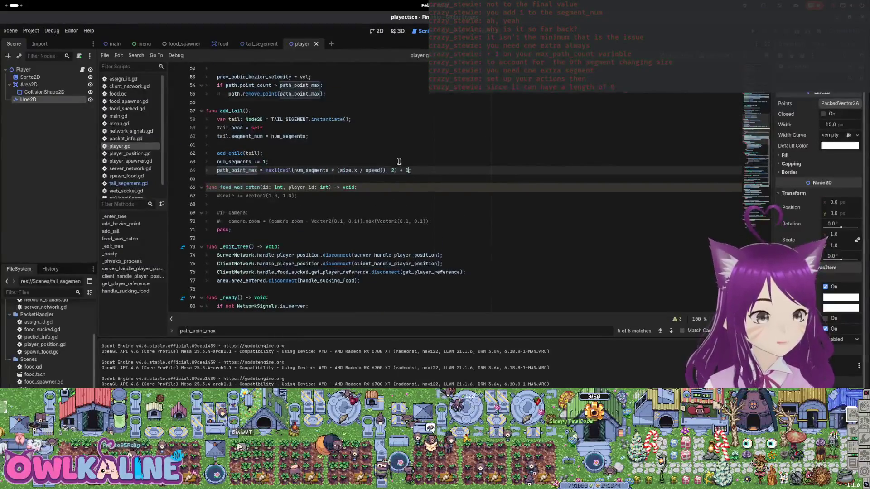
pyautogui.scroll(3, 326, 169)
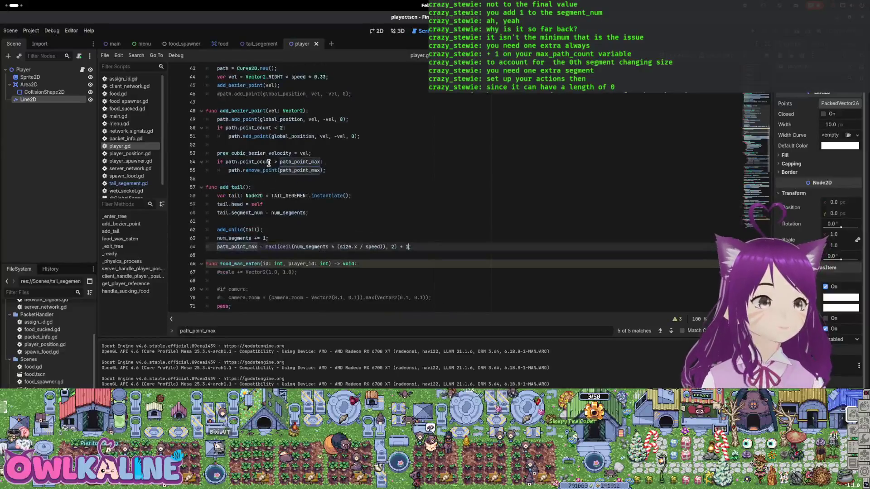
pyautogui.scroll(10, 343, 169)
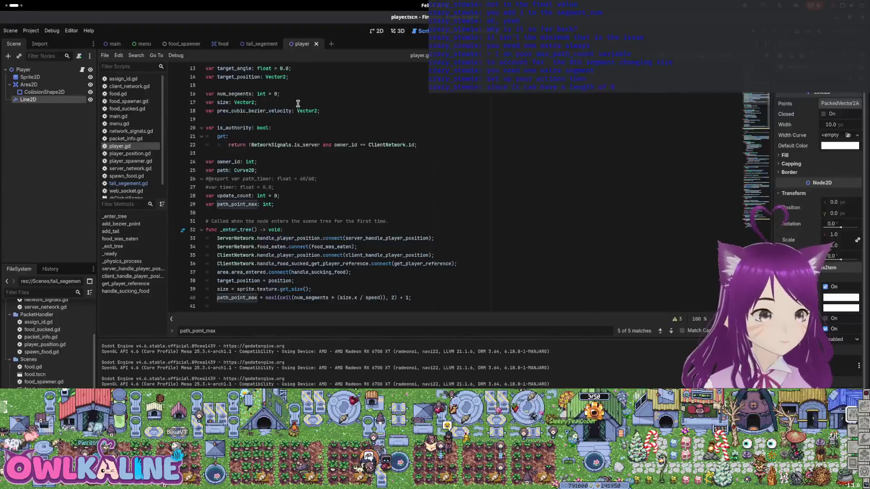
pyautogui.scroll(-6, 339, 198)
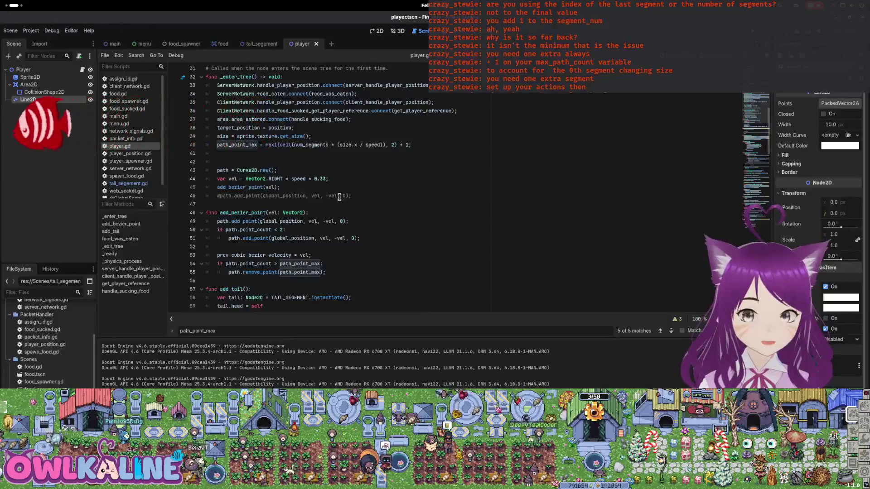
pyautogui.scroll(2, 339, 197)
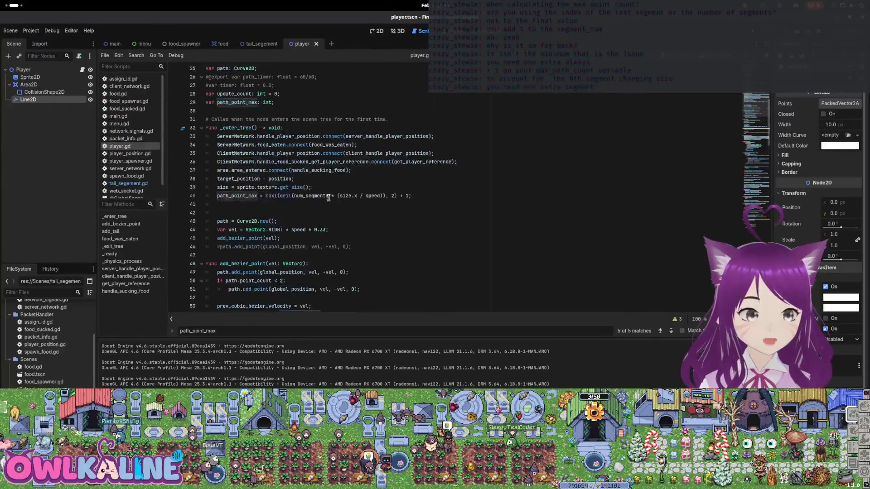
pyautogui.doubleClick(311, 196)
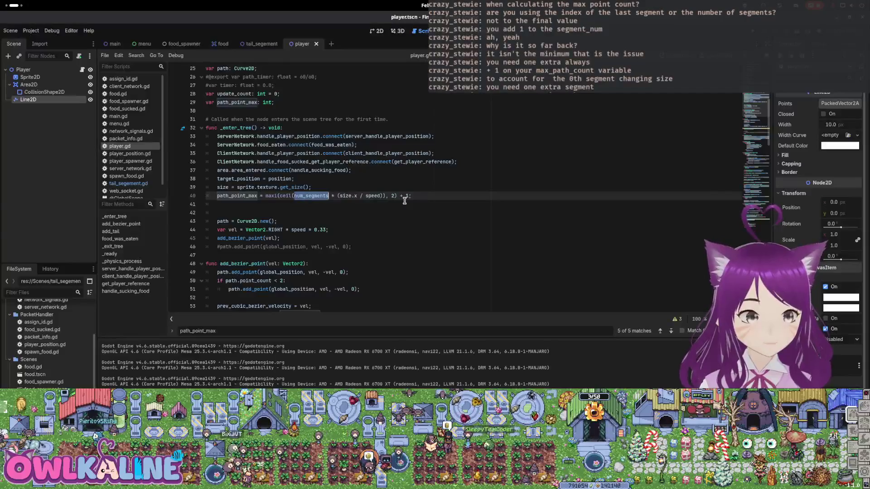
pyautogui.scroll(-5, 404, 201)
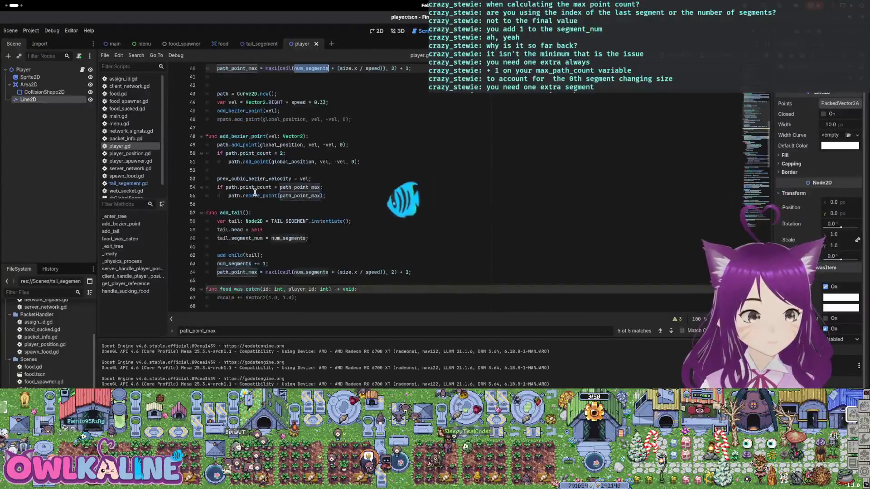
pyautogui.doubleClick(248, 263)
pyautogui.scroll(-2, 253, 206)
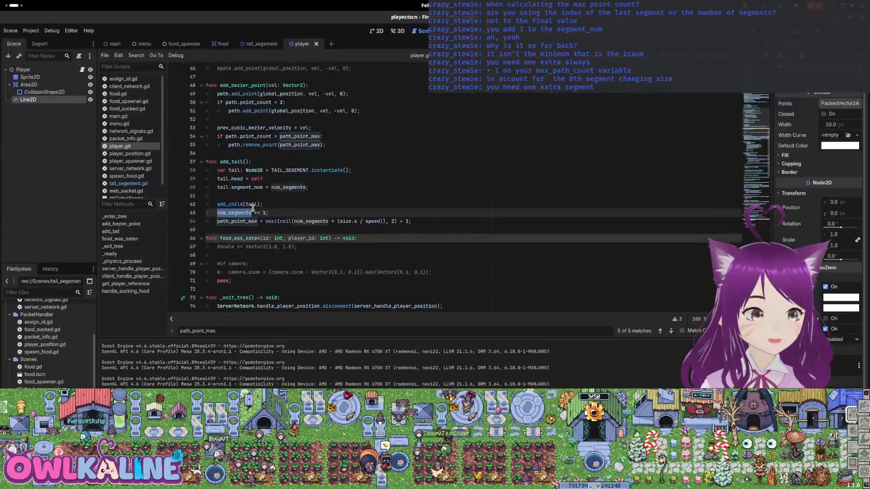
pyautogui.doubleClick(307, 222)
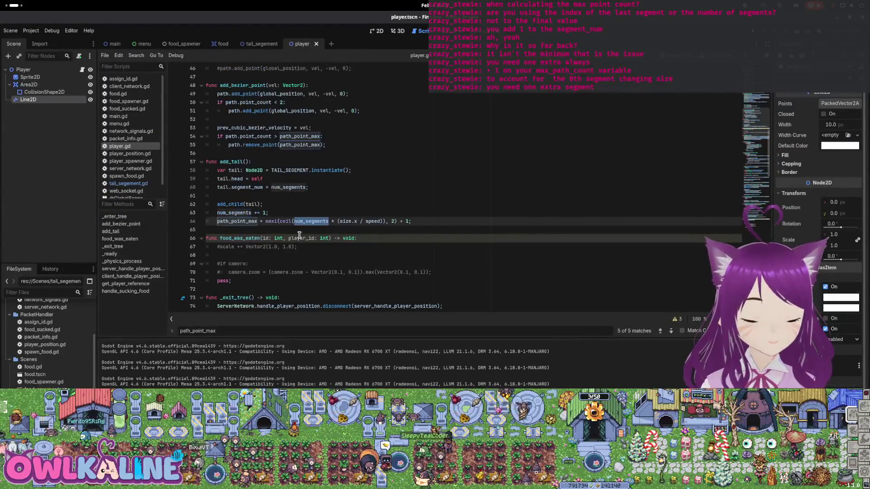
pyautogui.doubleClick(274, 187)
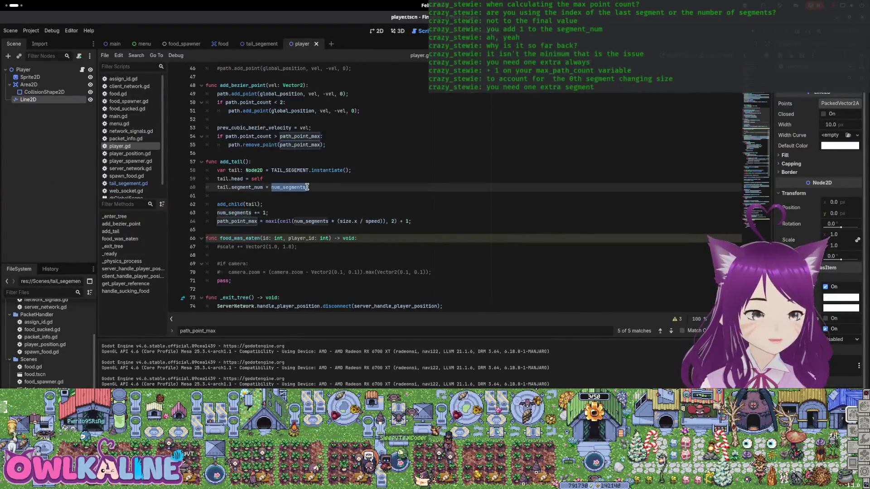
pyautogui.click(263, 212)
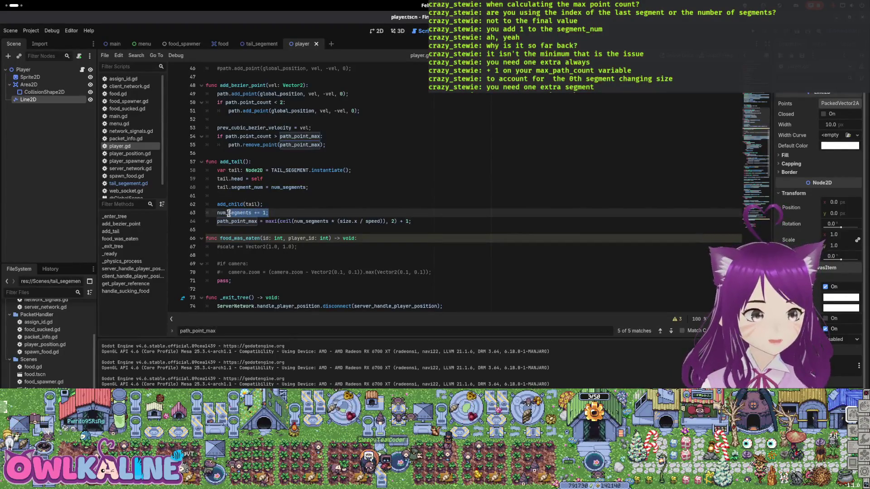
pyautogui.moveTo(265, 221); pyautogui.dragTo(352, 221)
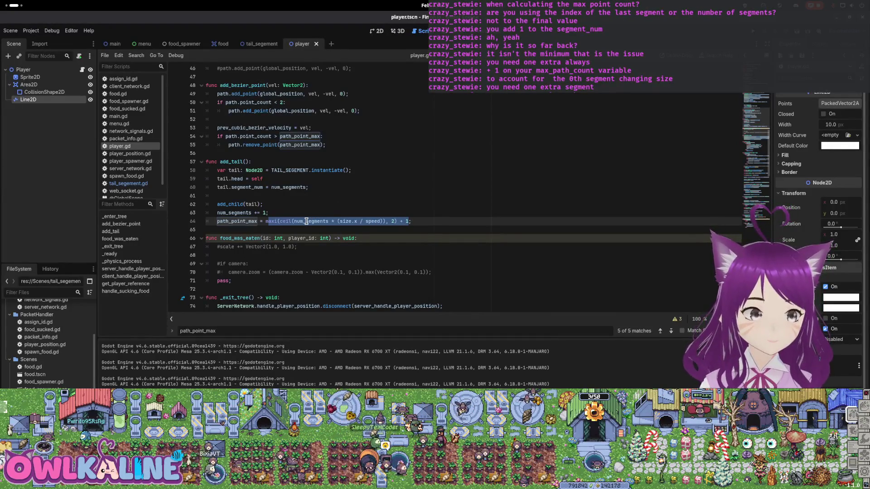
pyautogui.click(262, 212)
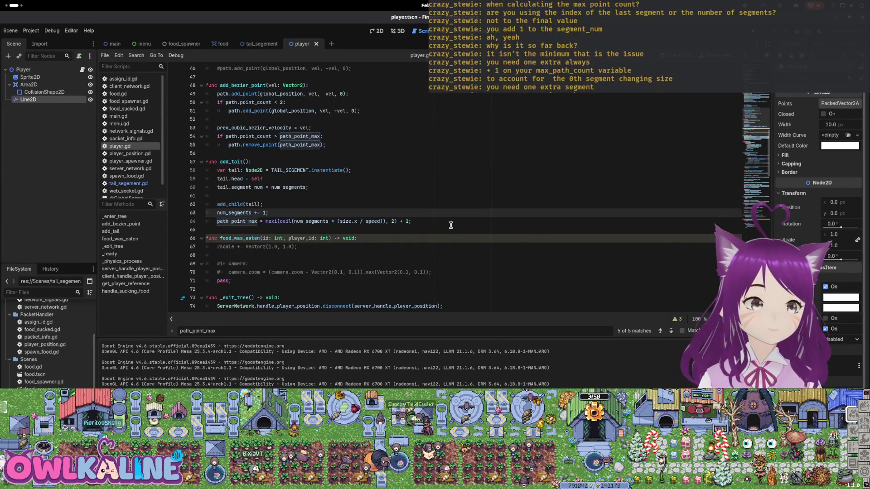
pyautogui.click(408, 221)
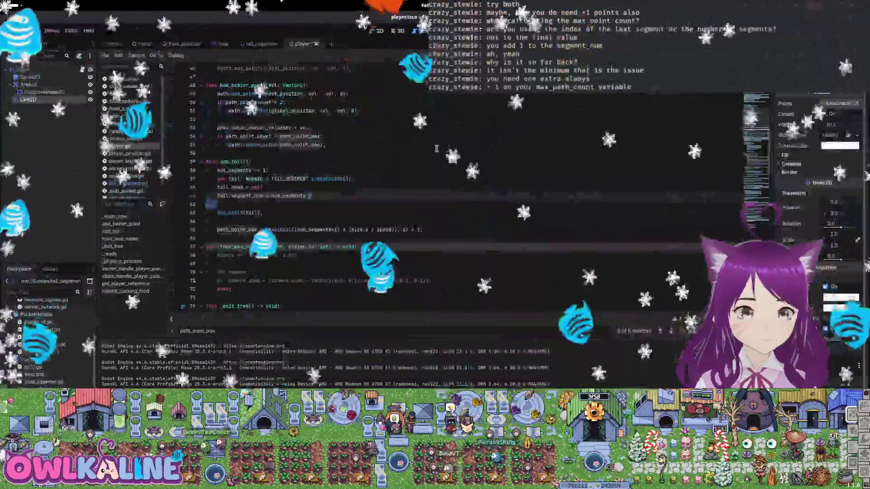
# - Try changing path_point_max's trailing 1 to 2, undo it, and select the num_segments += 1 line
pyautogui.doubleClick(419, 230)
pyautogui.write('2')
pyautogui.click(338, 229)
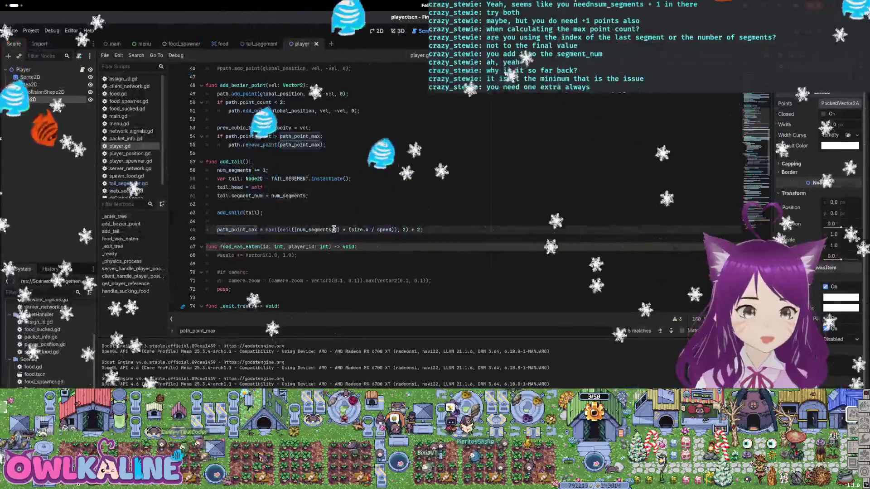
pyautogui.hotkey('ctrl', 'z')
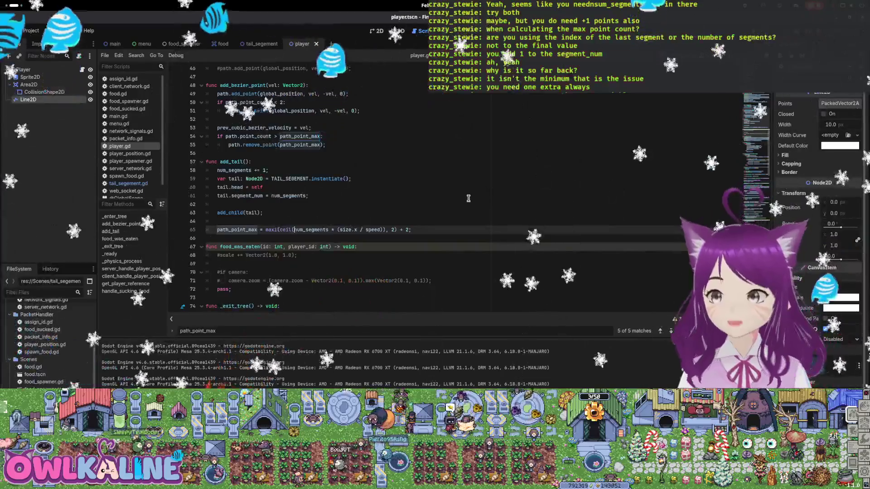
pyautogui.moveTo(269, 170); pyautogui.dragTo(217, 171)
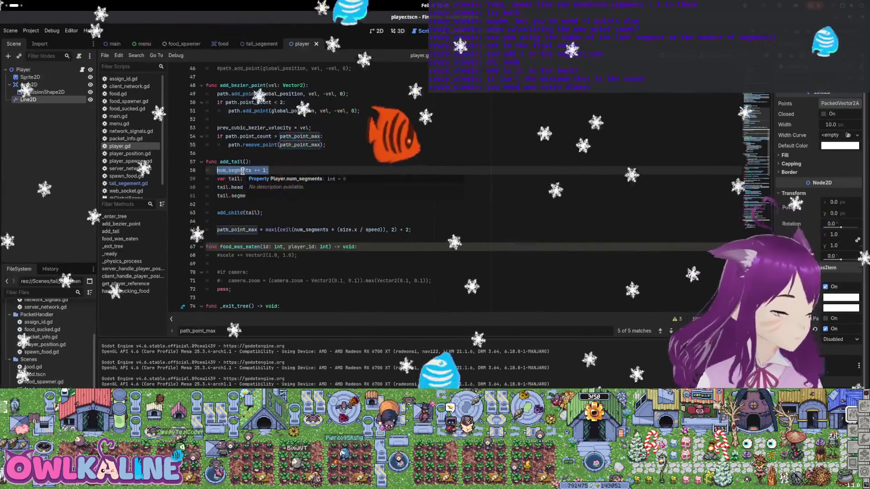
pyautogui.moveTo(243, 171)
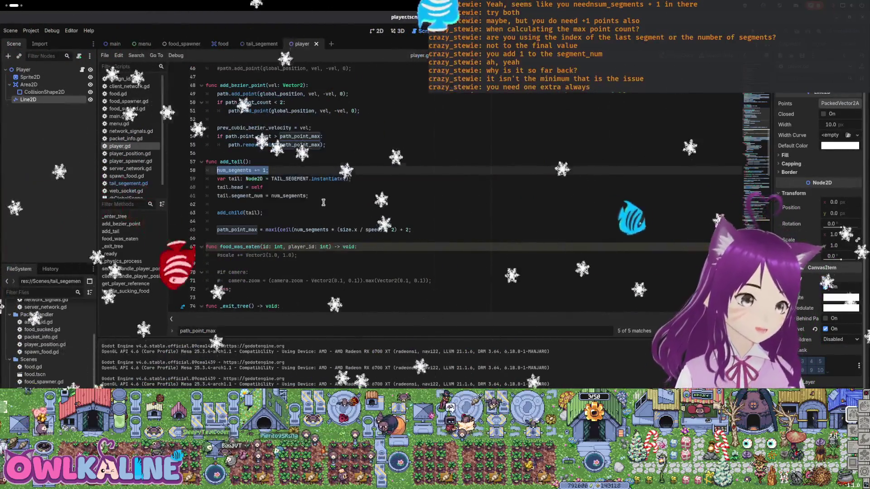
# - Delete the extra + 1 from line 40's path_point_max and run the project with F5
pyautogui.scroll(4, 327, 194)
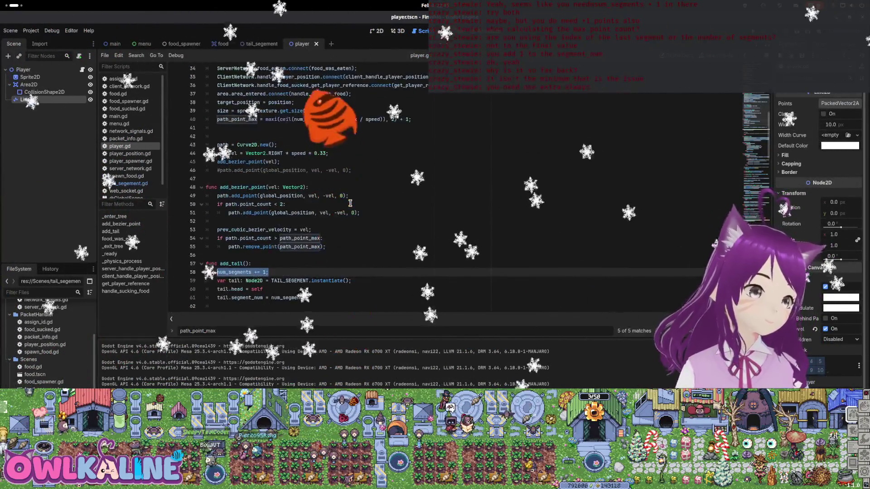
pyautogui.moveTo(410, 119); pyautogui.dragTo(399, 119)
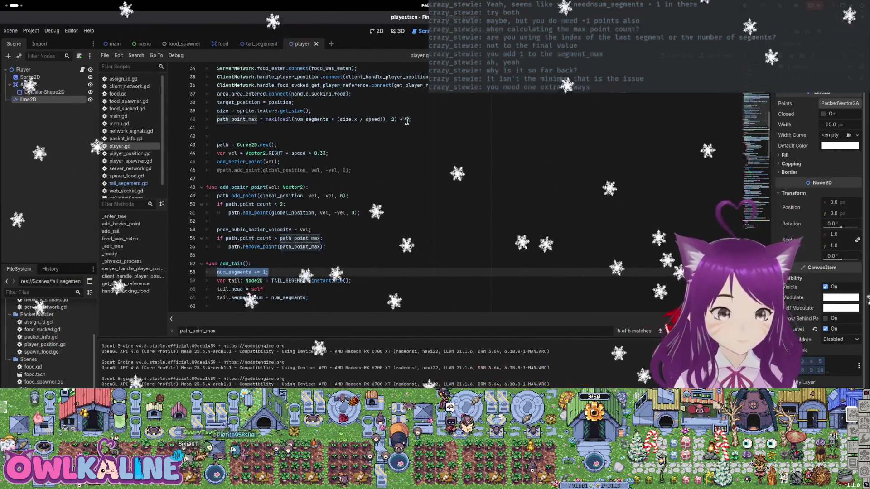
pyautogui.press('BackSpace')
pyautogui.scroll(-1, 388, 197)
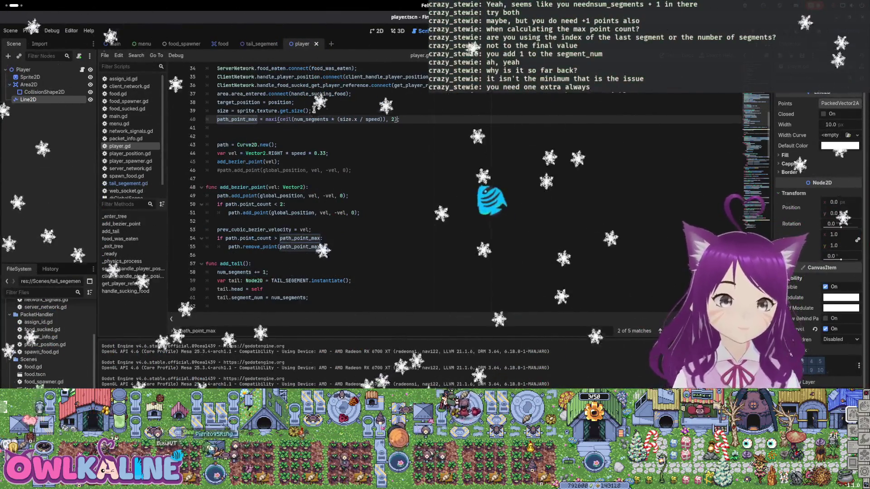
pyautogui.scroll(-4, 388, 197)
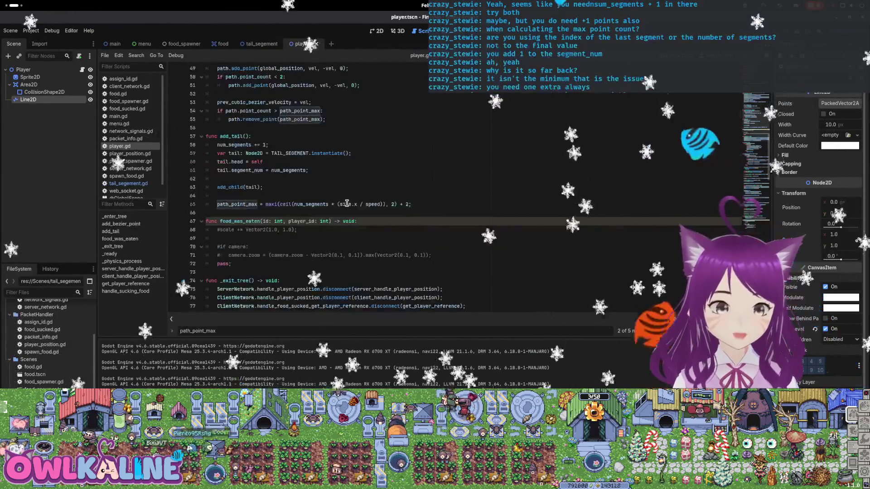
pyautogui.press('F5')
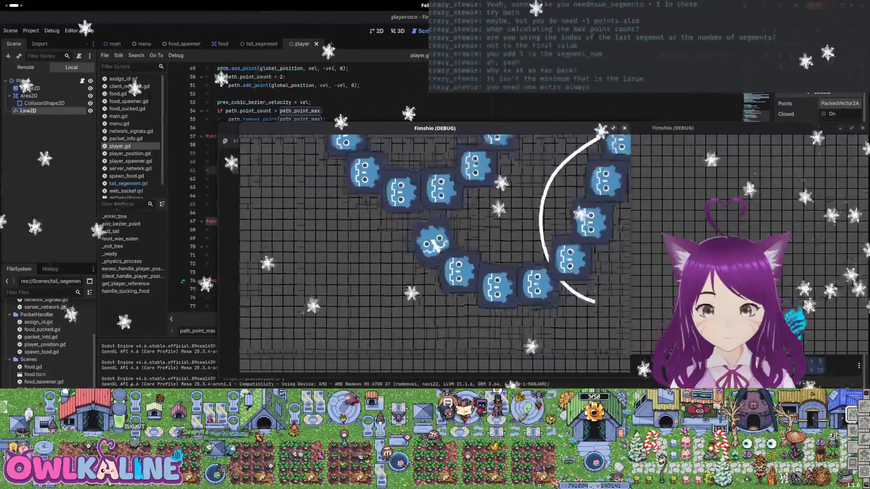
# - Watch the tail segments trail the head, stop with F8, rerun with F5, then stop again
pyautogui.press('F8')
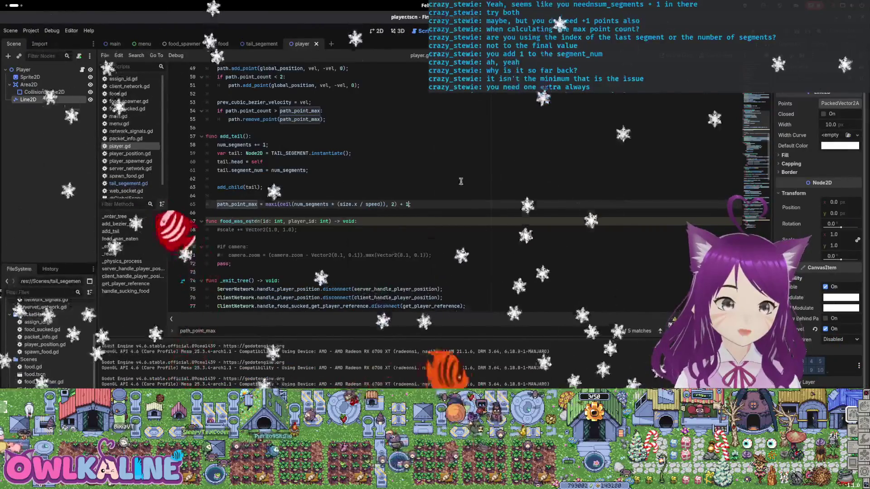
pyautogui.press('F5')
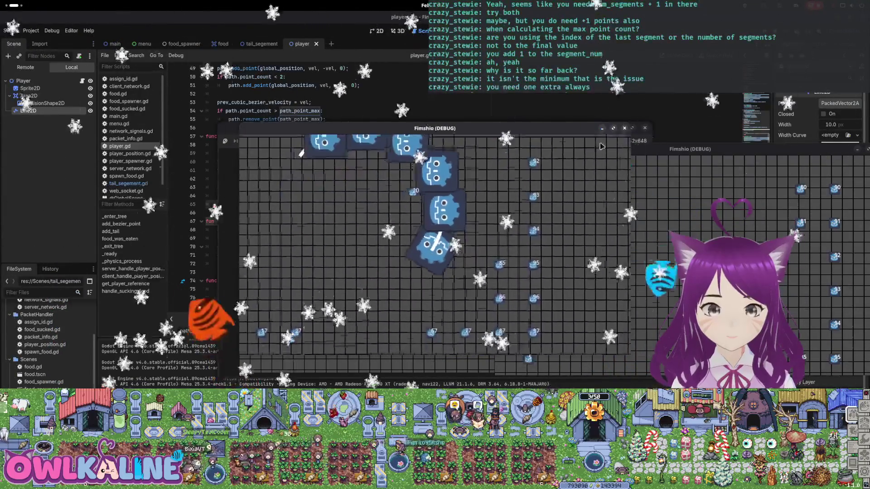
pyautogui.press('F8')
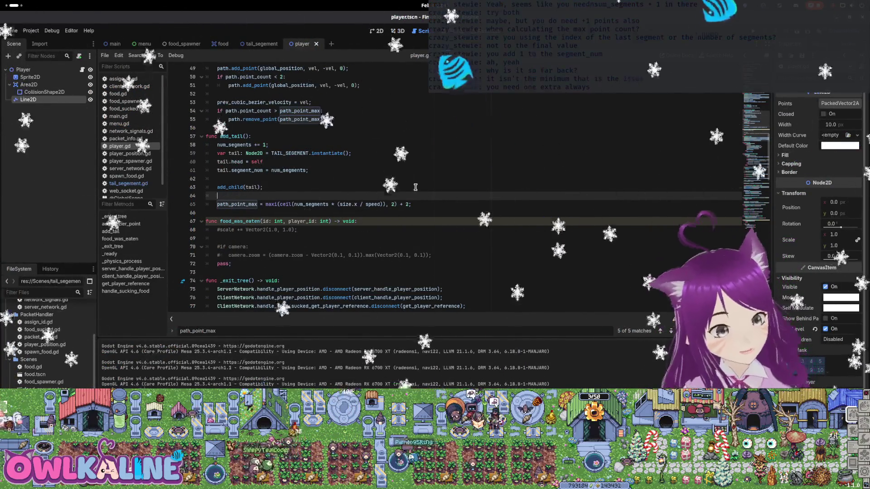
# - Wrap num_segments as (num_segments+1) inside the ceil of path_point_max on line 65
pyautogui.click(356, 169)
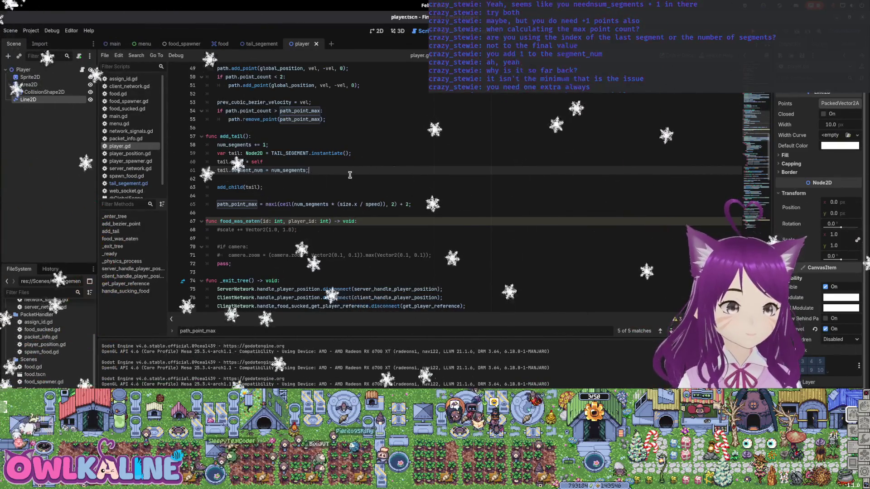
pyautogui.scroll(9, 348, 176)
pyautogui.scroll(5, 330, 182)
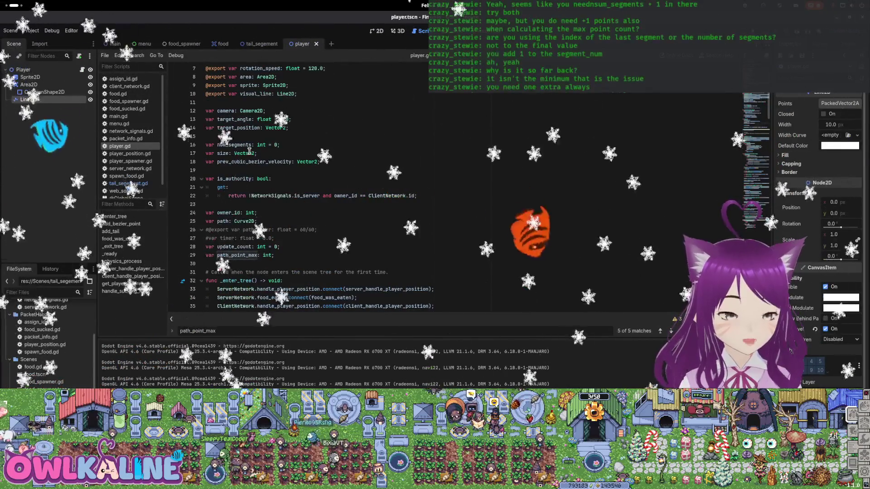
pyautogui.scroll(-9, 266, 119)
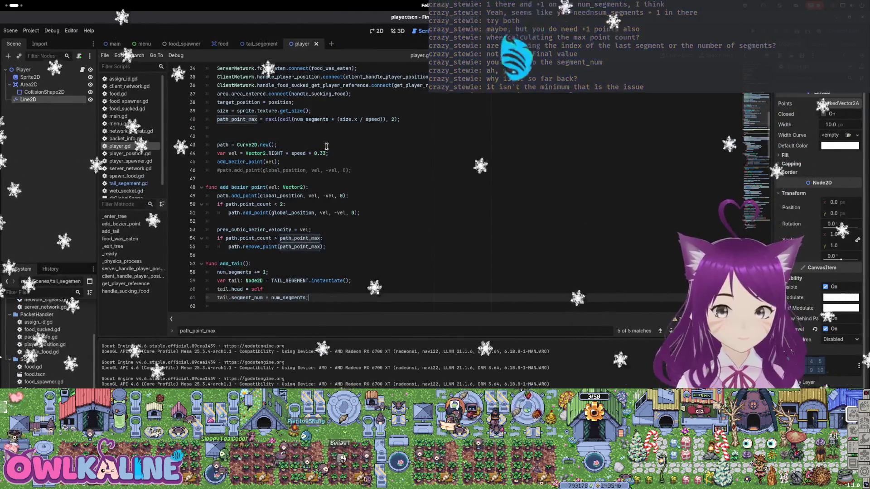
pyautogui.scroll(-2, 326, 147)
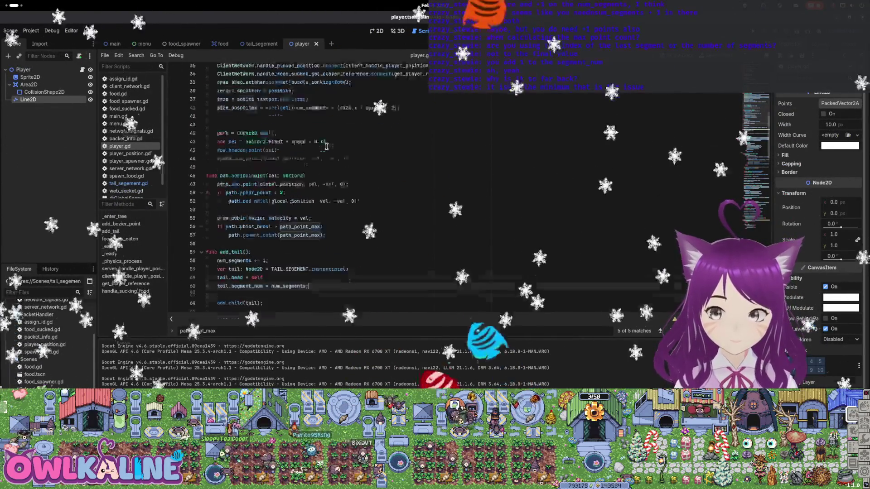
pyautogui.scroll(-3, 326, 146)
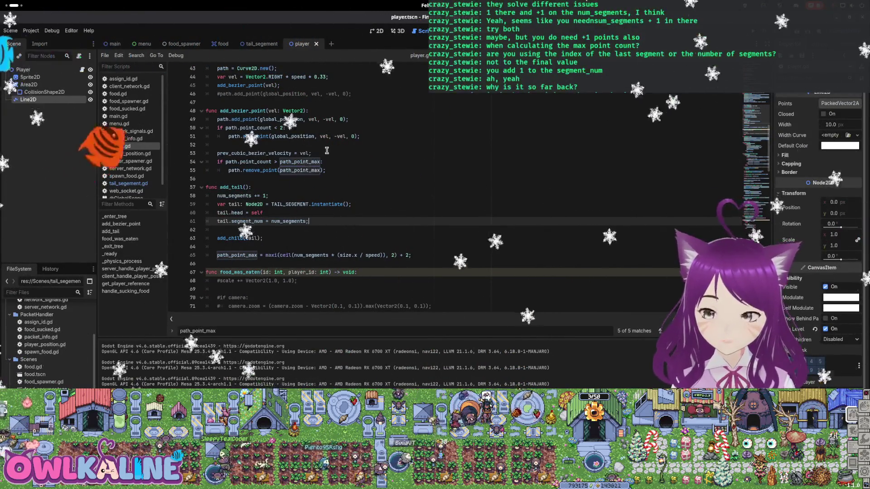
pyautogui.scroll(-1, 326, 177)
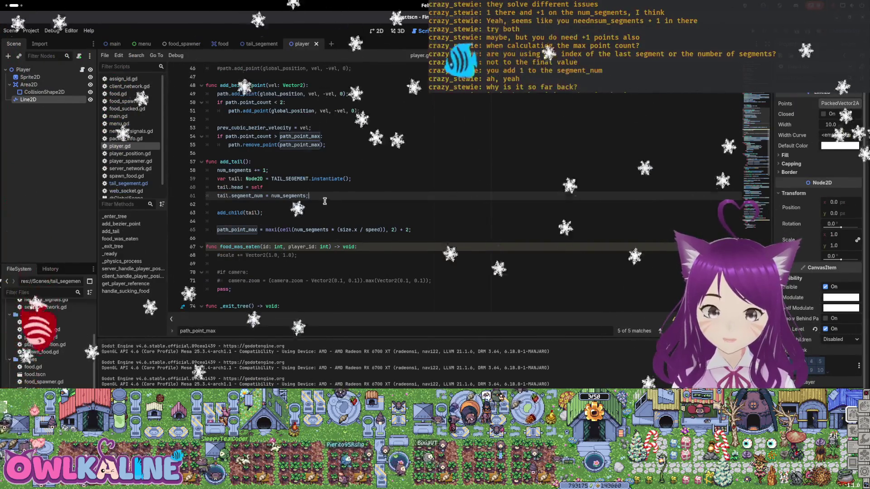
pyautogui.scroll(-1, 325, 201)
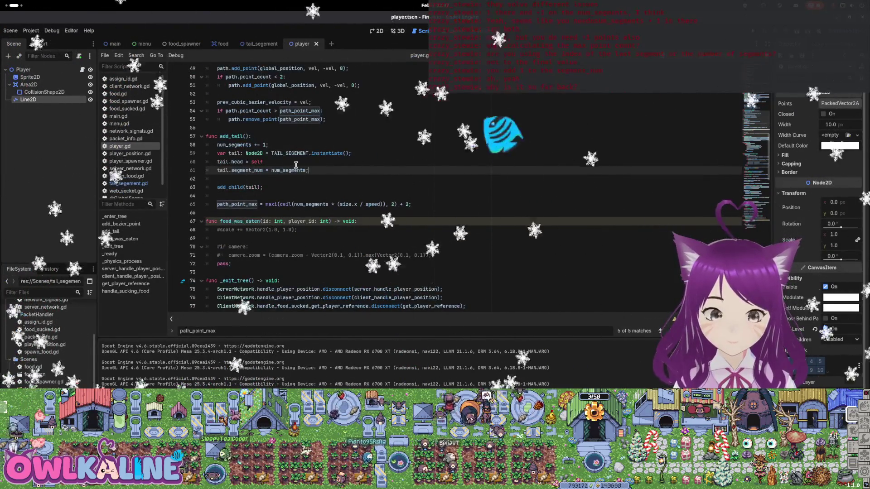
pyautogui.click(410, 204)
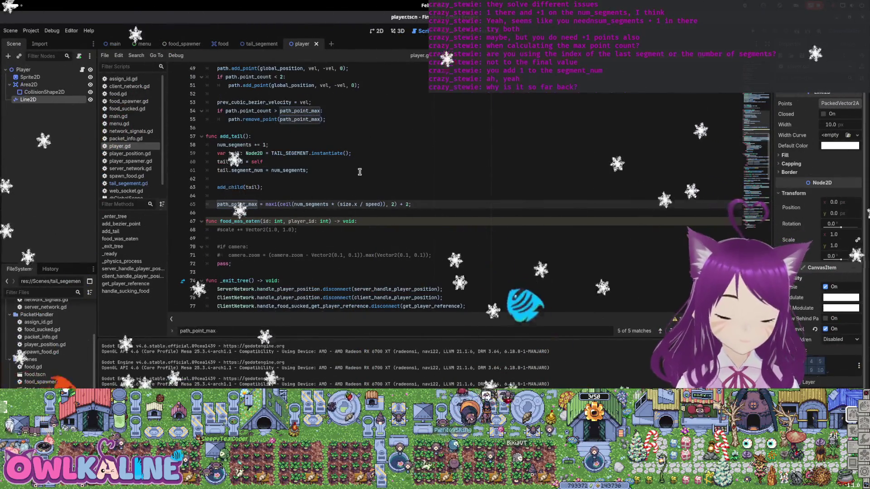
pyautogui.write('(')
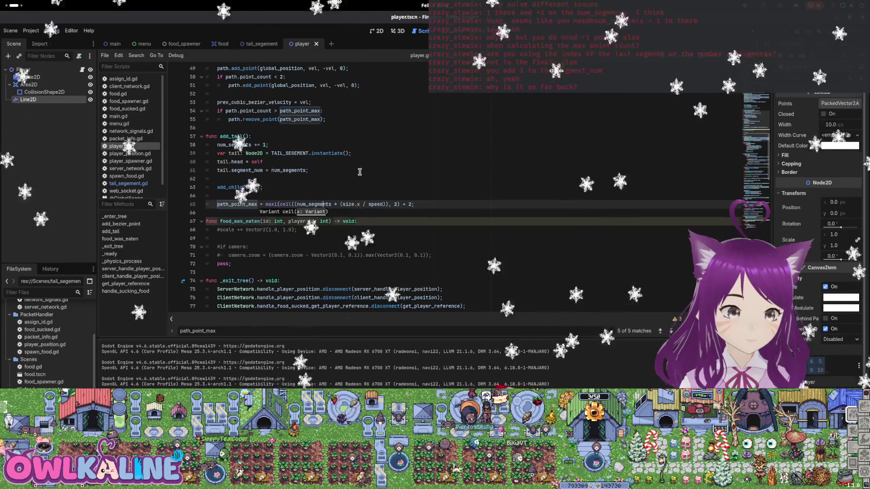
pyautogui.press('Right')
pyautogui.press('Right')
pyautogui.press('Right')
pyautogui.write('+1)')
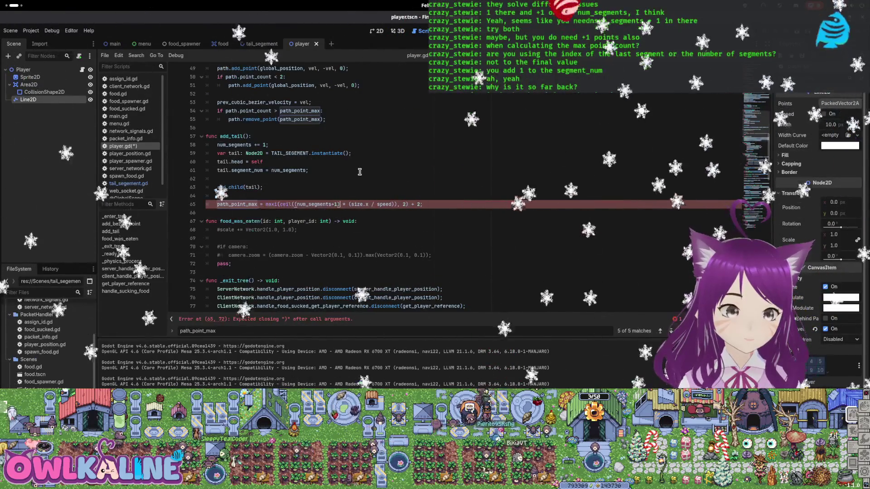
# - Delete the trailing constant on line 65 and run the game to test the formula
pyautogui.press('End')
pyautogui.press('Left')
pyautogui.press('BackSpace')
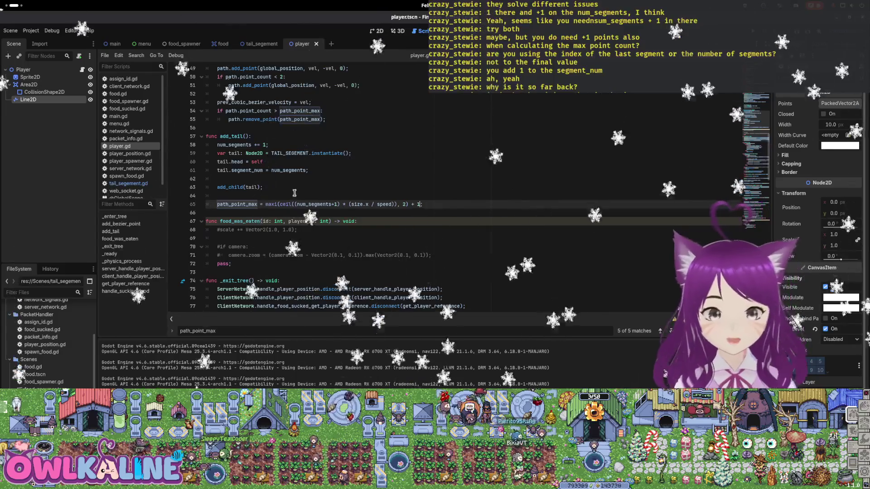
pyautogui.press('F5')
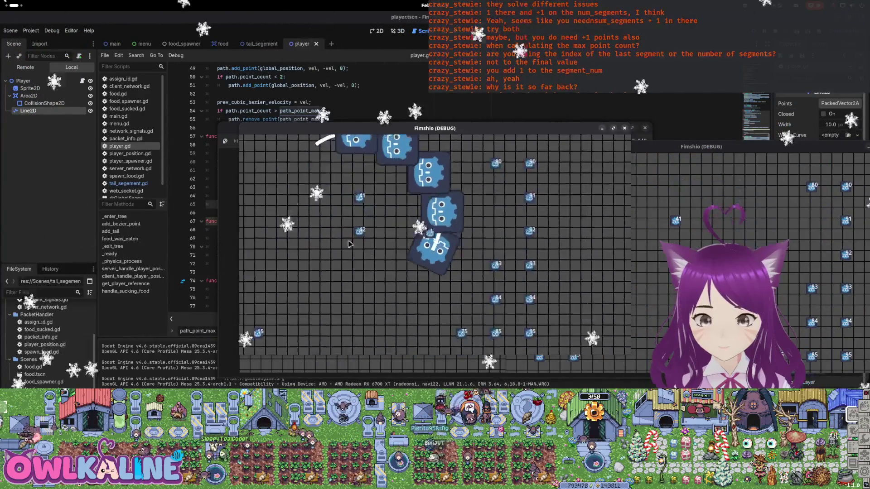
# - Stop the game and set the final added constant in path_point_max to 2
pyautogui.press('F8')
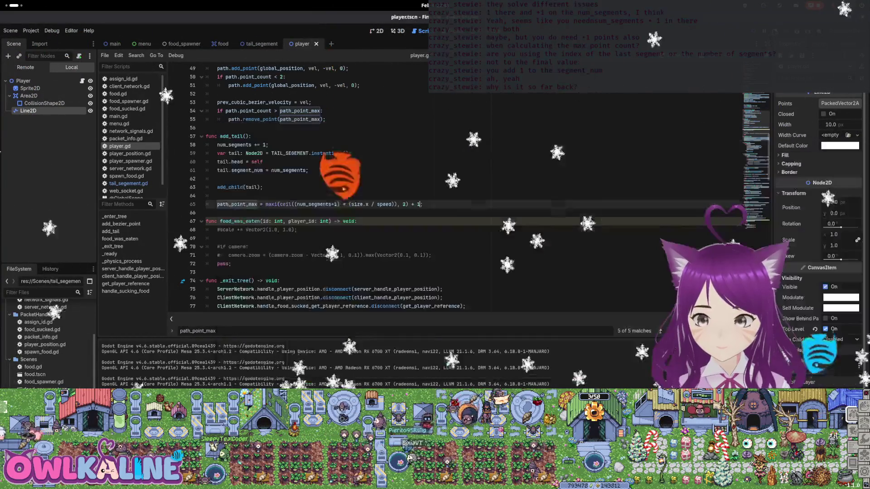
pyautogui.doubleClick(419, 204)
pyautogui.write('2')
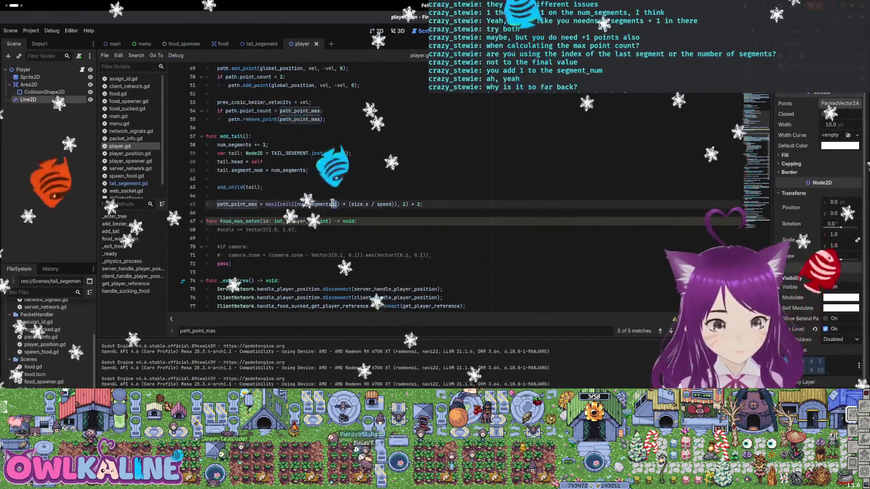
# - Review tail_segment's if/else path-sampling block on lines 26–39, then return to the player scene
pyautogui.click(261, 43)
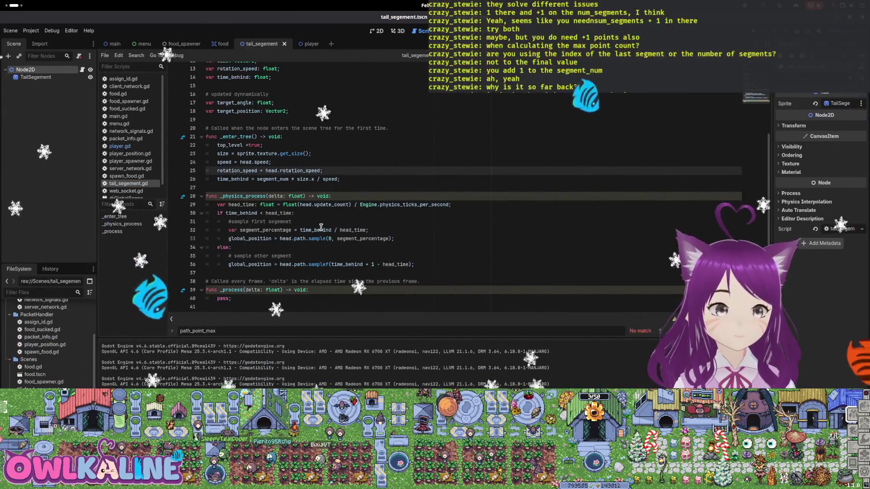
pyautogui.click(380, 264)
pyautogui.click(473, 273)
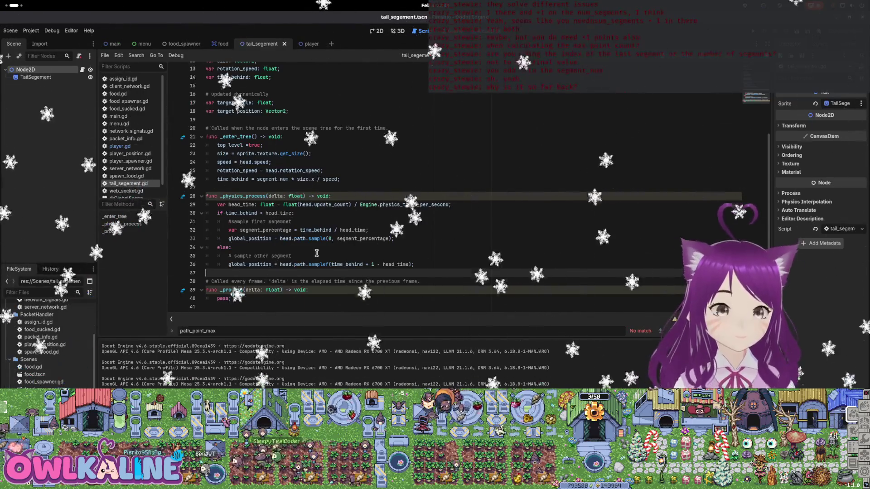
pyautogui.keyDown('shift'); pyautogui.click(219, 216); pyautogui.keyUp('shift')
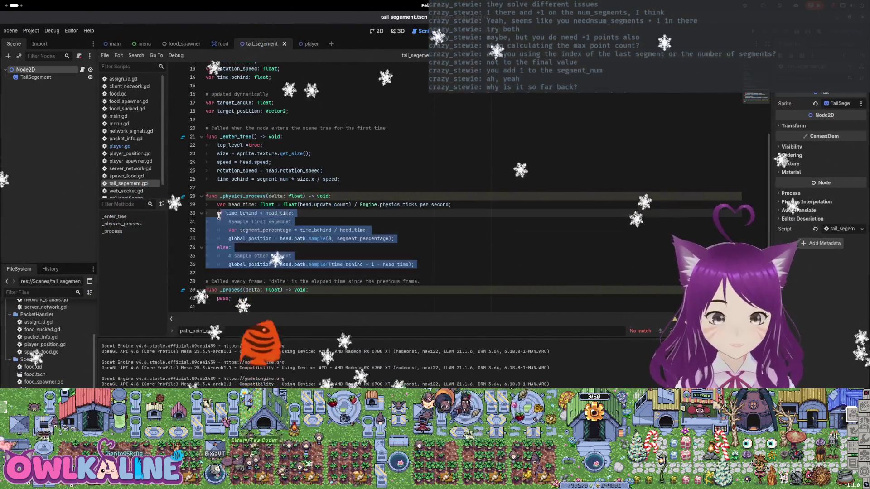
pyautogui.moveTo(308, 289)
pyautogui.mouseDown()
pyautogui.moveTo(208, 281)
pyautogui.moveTo(206, 179)
pyautogui.mouseUp()
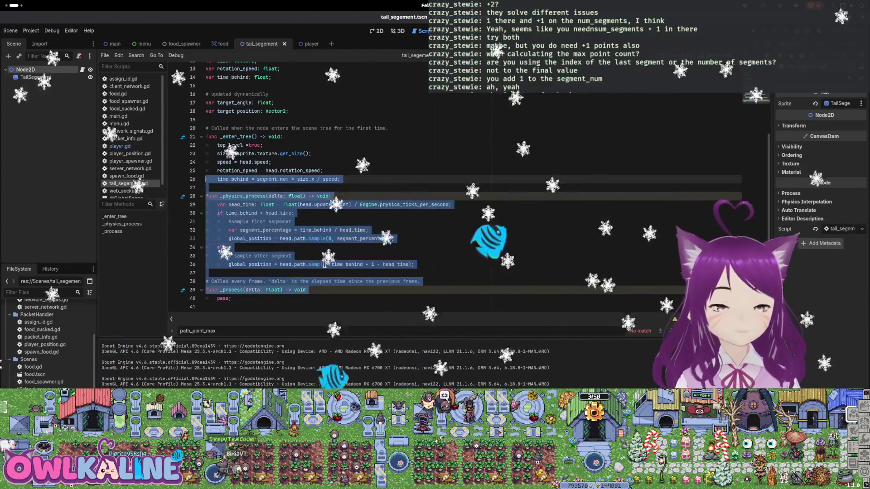
pyautogui.click(323, 238)
pyautogui.click(317, 41)
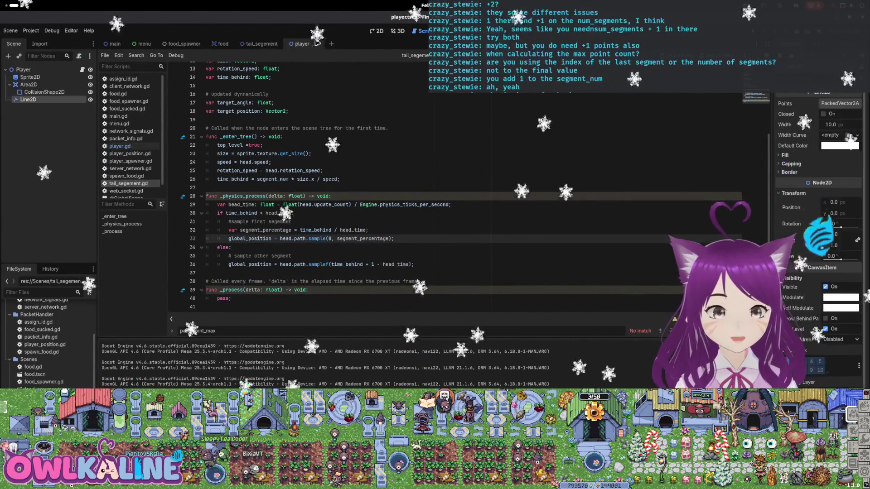
# - Change num_segments+1 to num_segments+2 in player.gd's path_point_max and run the game
pyautogui.click(82, 70)
pyautogui.click(392, 171)
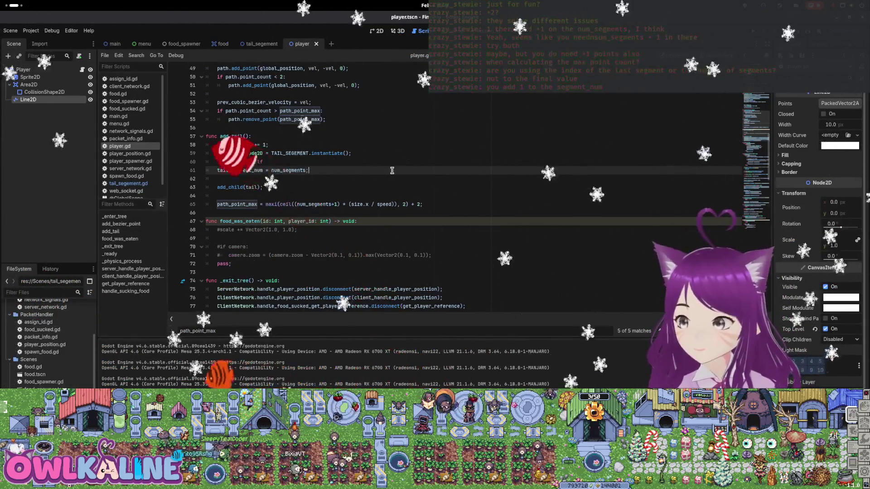
pyautogui.click(336, 205)
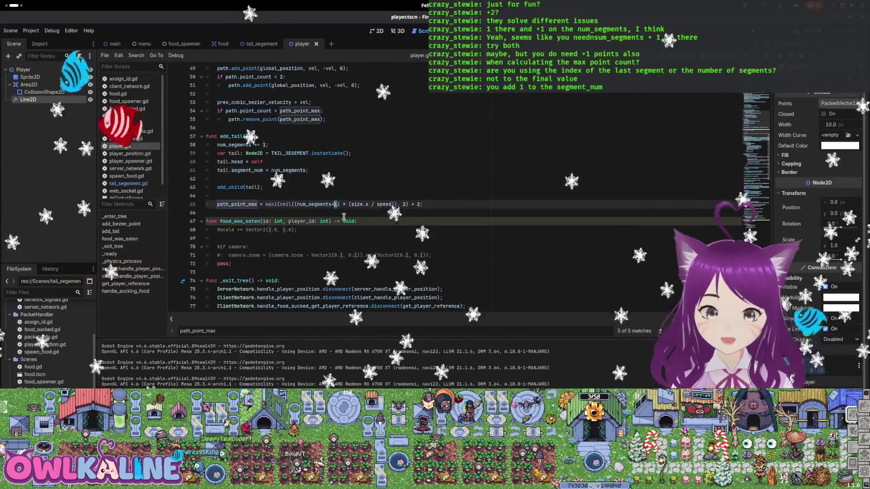
pyautogui.press('BackSpace')
pyautogui.write('2')
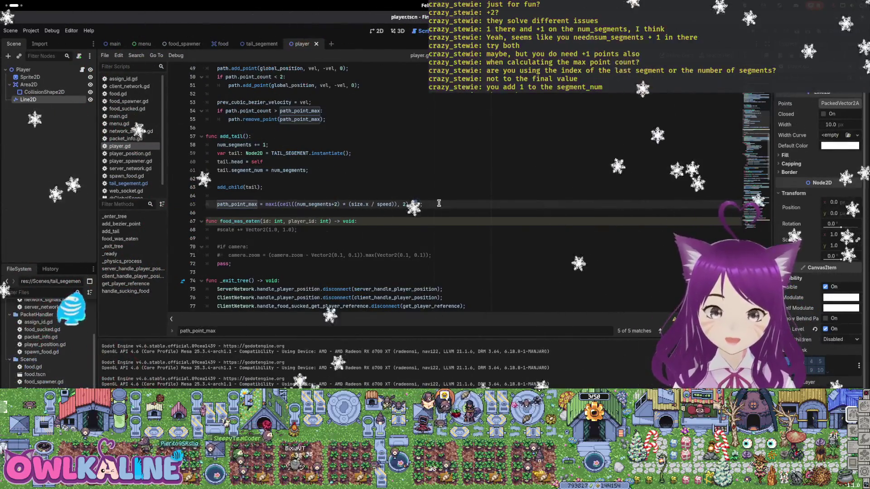
pyautogui.press('F5')
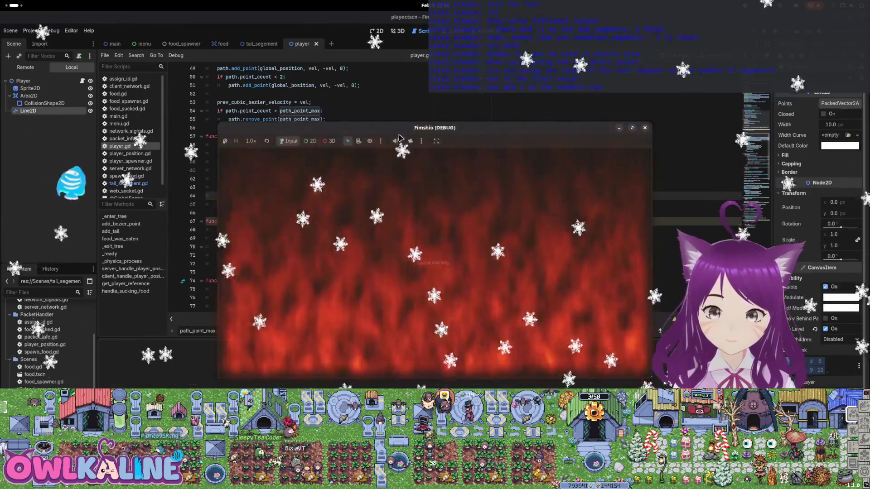